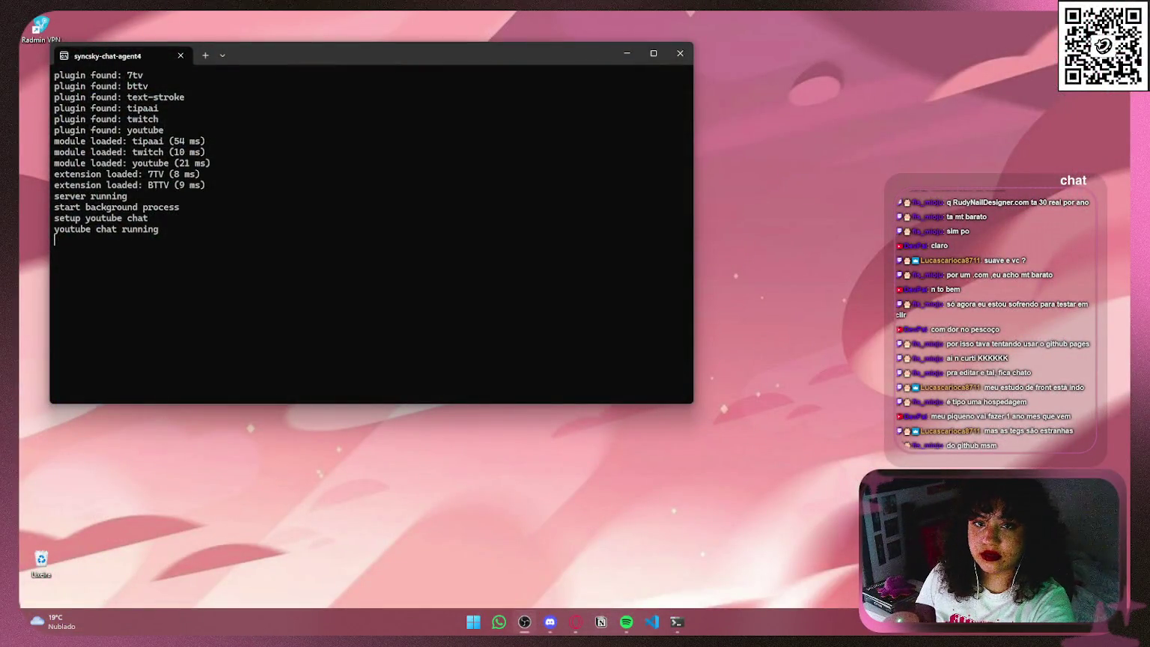
Step: Bring the Opera GX window with its Speed Dial page to the front
{"action": "key", "text": "super+4"}
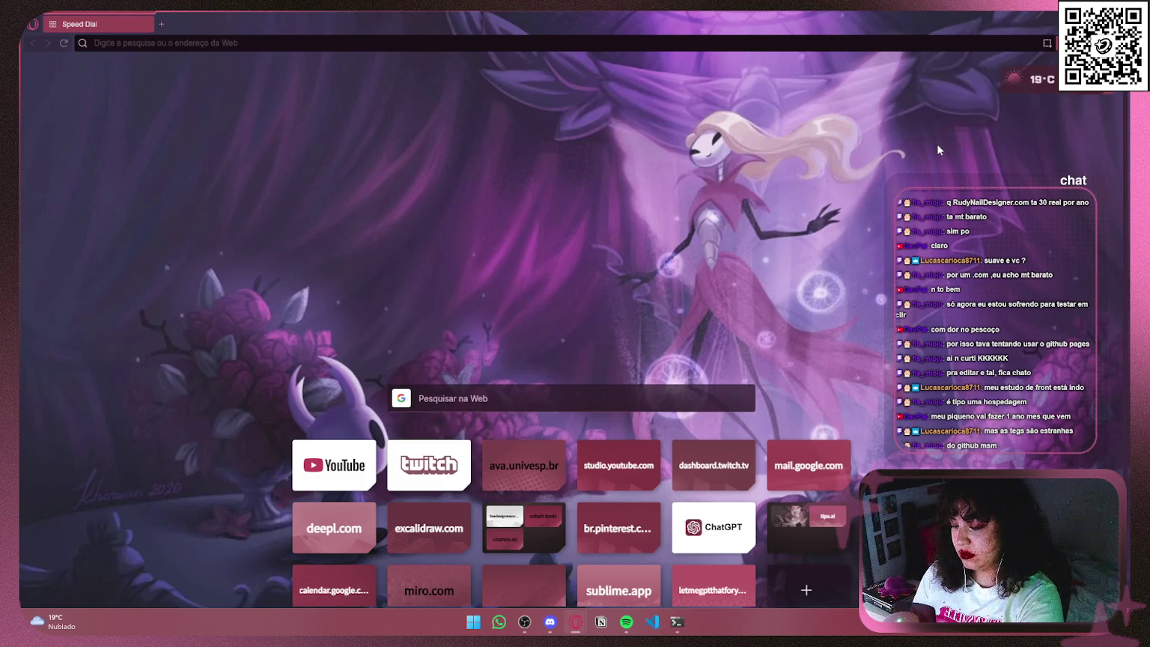
Step: Open br.pinterest.com from Speed Dial and show the developer tools beside the feed
{"action": "right_click", "coordinate": [946, 136]}
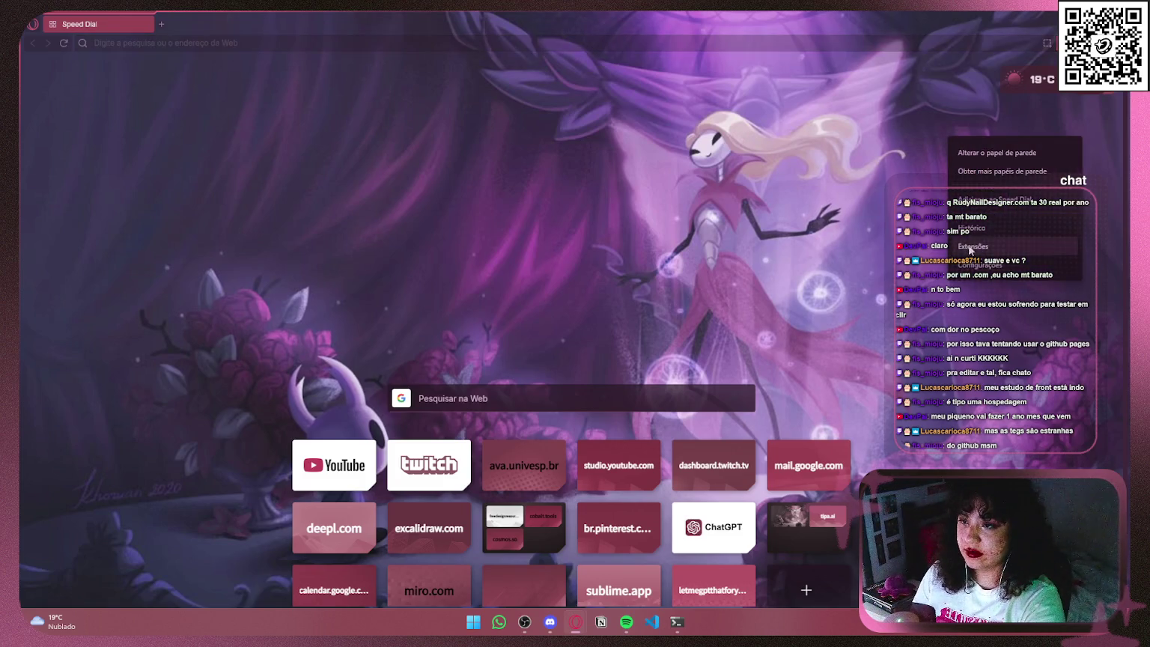
{"action": "right_click", "coordinate": [952, 313]}
{"action": "key", "text": "Escape"}
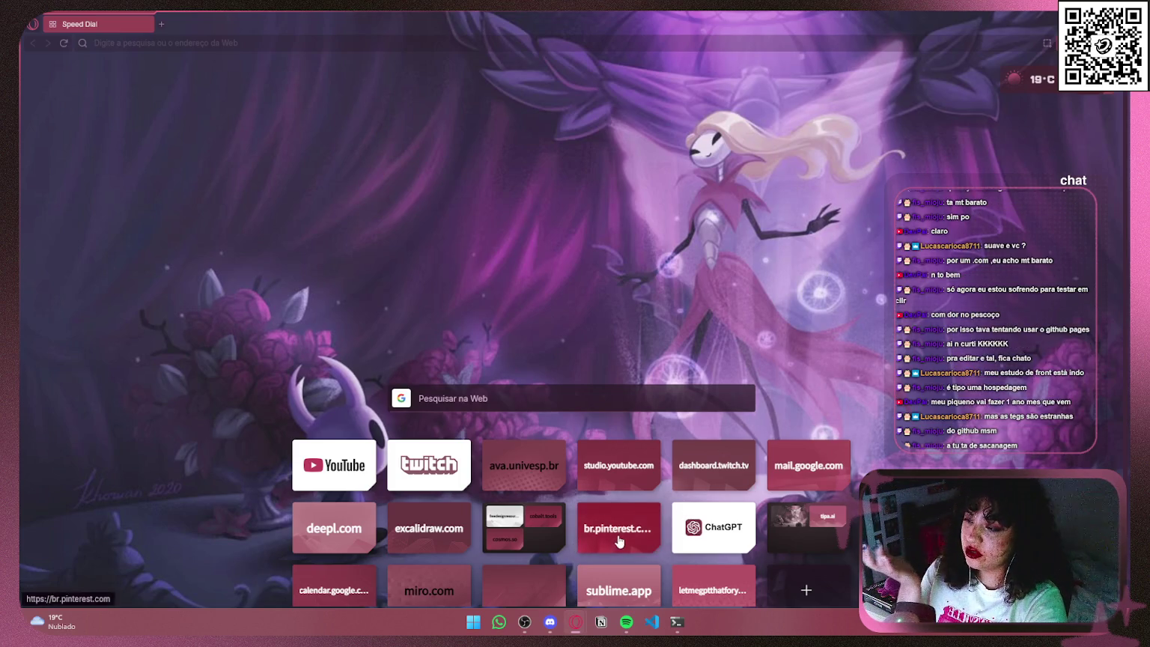
{"action": "left_click", "coordinate": [584, 539]}
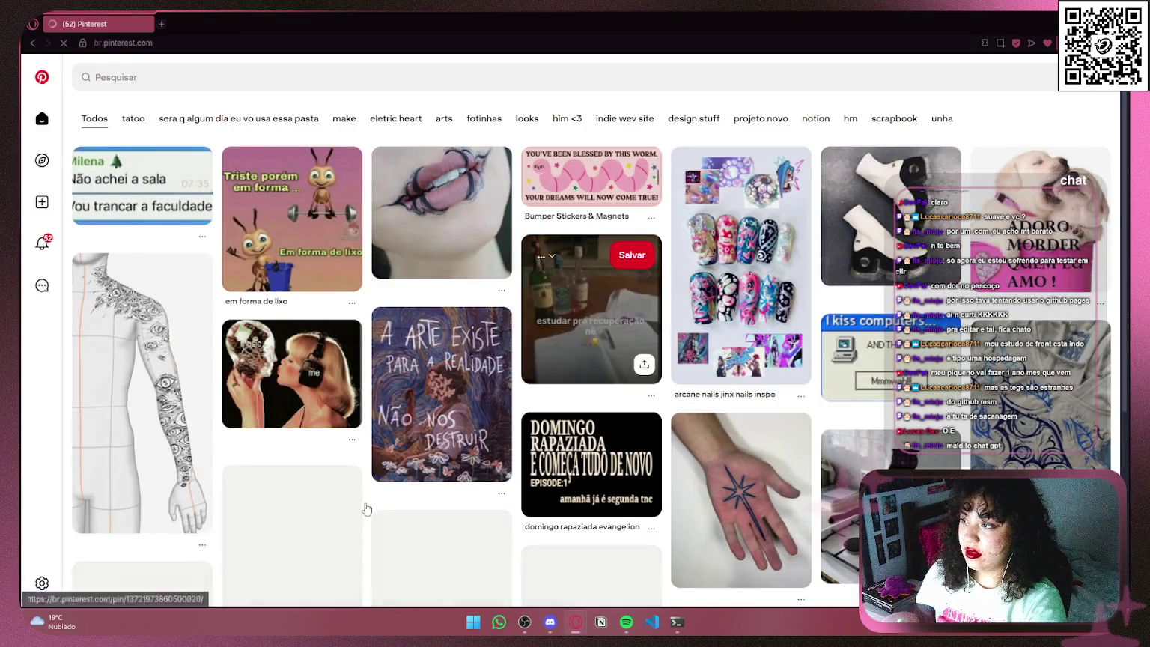
{"action": "right_click", "coordinate": [478, 503]}
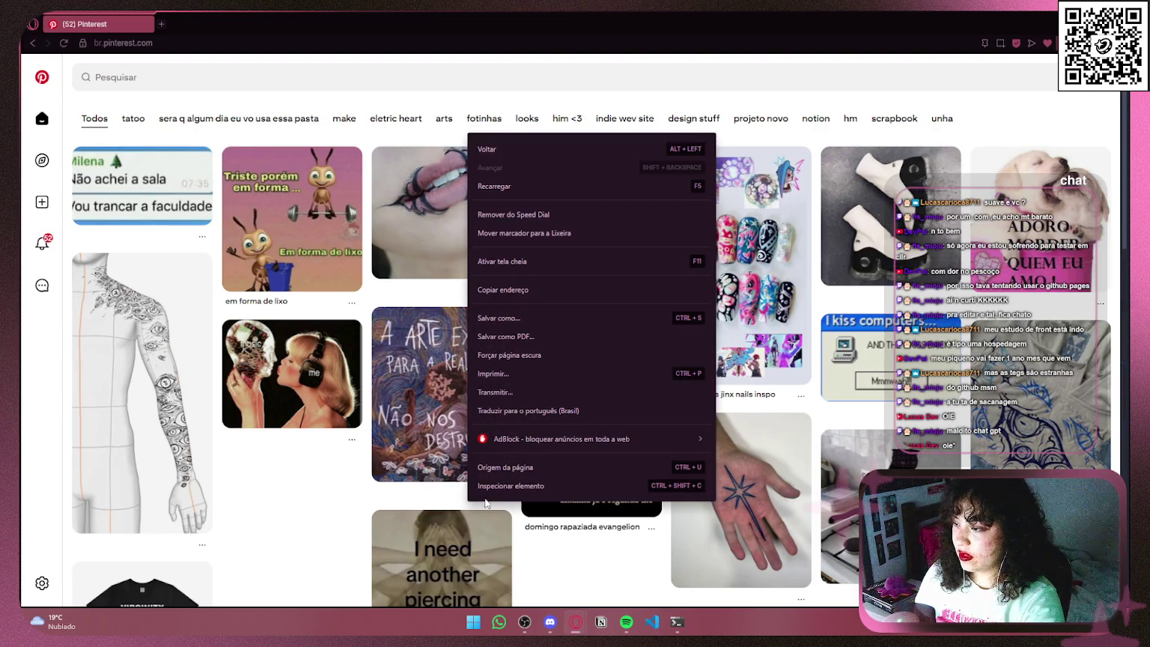
{"action": "key", "text": "Escape"}
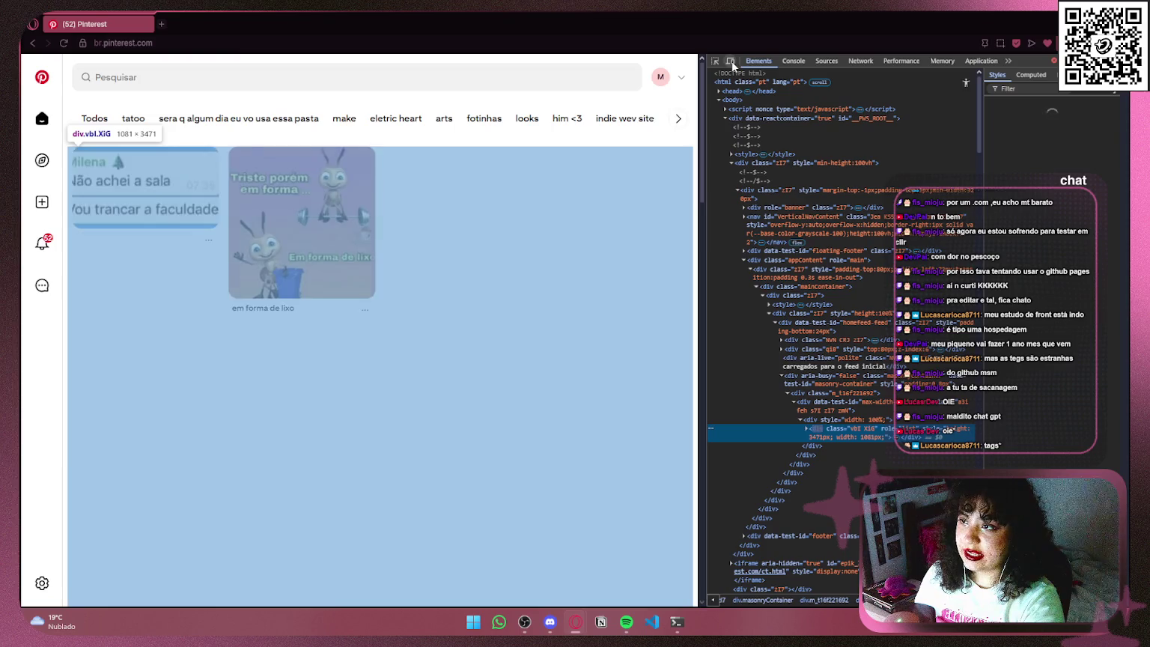
Step: Toggle the device toolbar between iPhone 12 Pro emulation and desktop width
{"action": "left_click", "coordinate": [731, 61]}
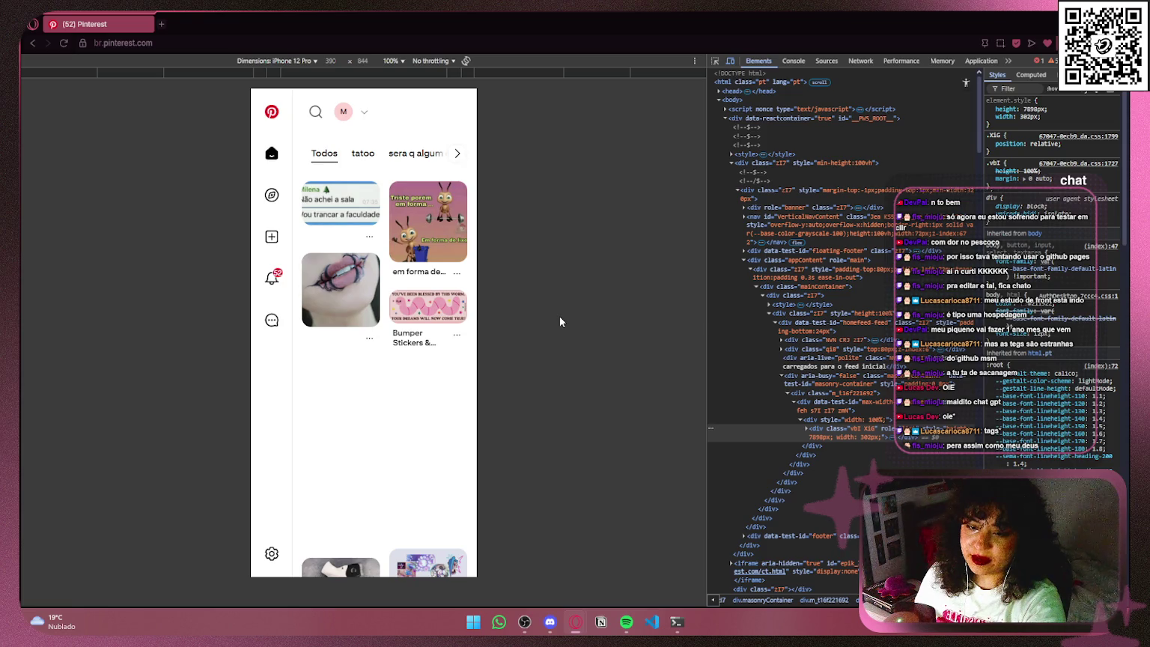
{"action": "left_click", "coordinate": [727, 60]}
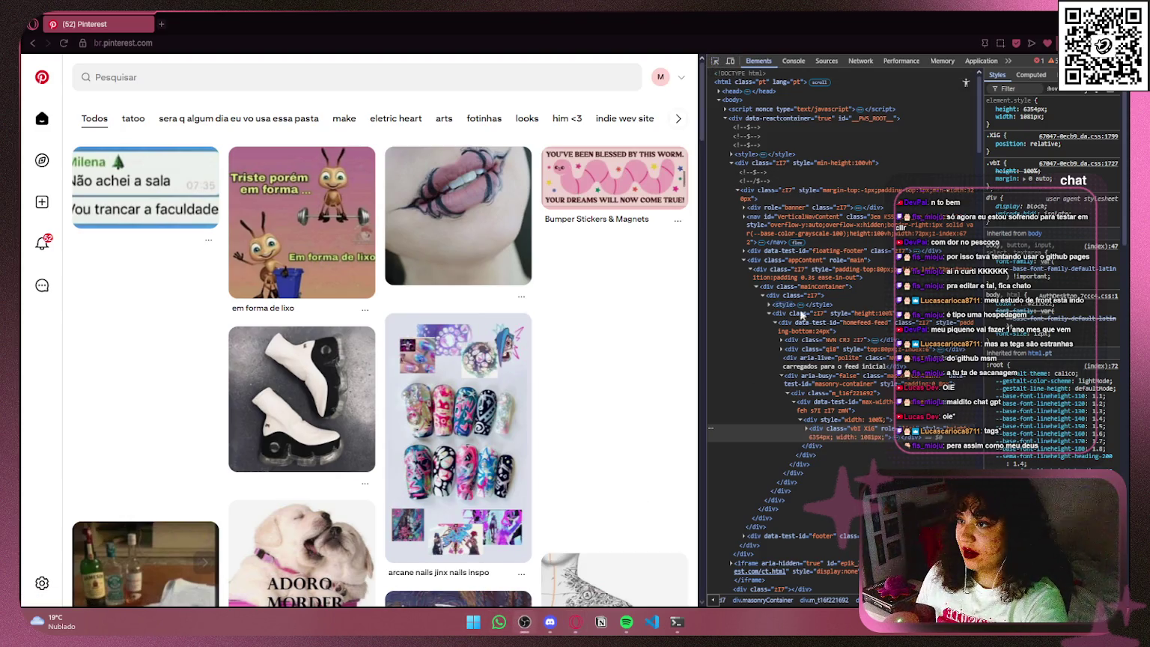
{"action": "left_click", "coordinate": [717, 65]}
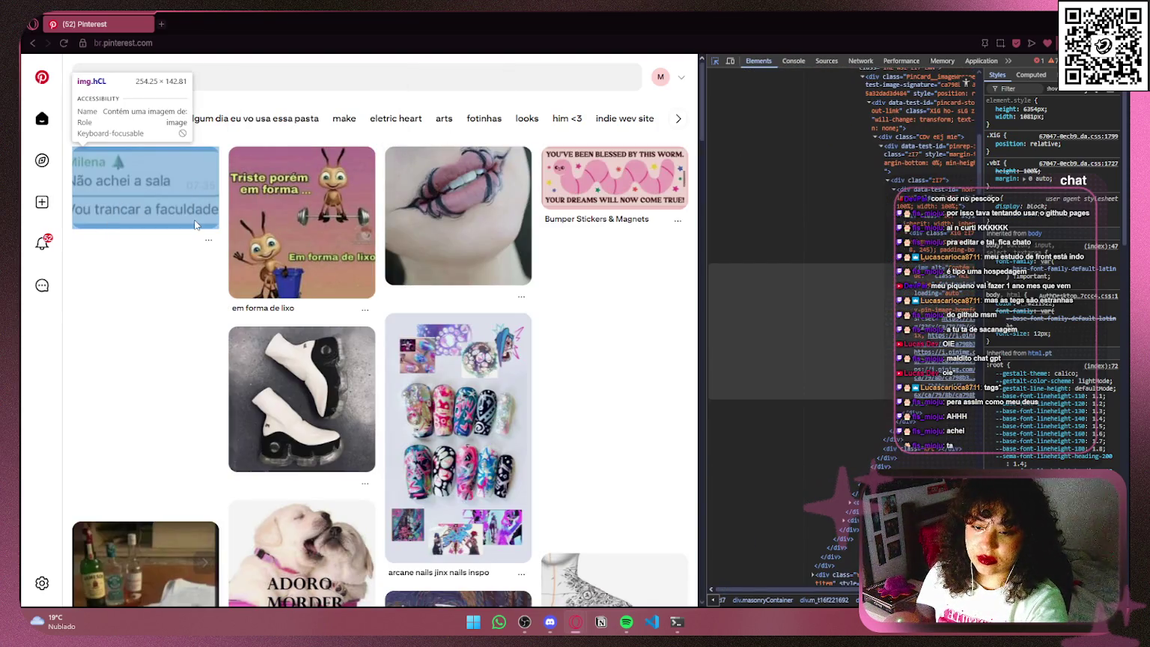
{"action": "left_click", "coordinate": [731, 61]}
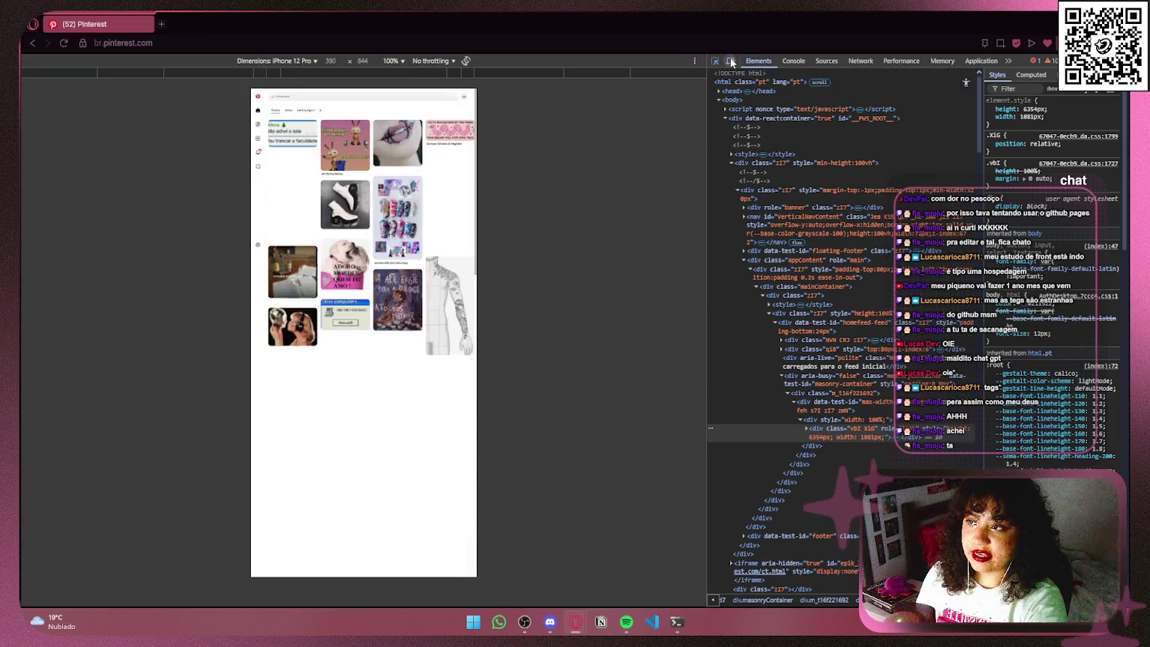
Step: Resize a Responsive viewport to 344 × 260, then close Pinterest back to Speed Dial
{"action": "left_click", "coordinate": [315, 61]}
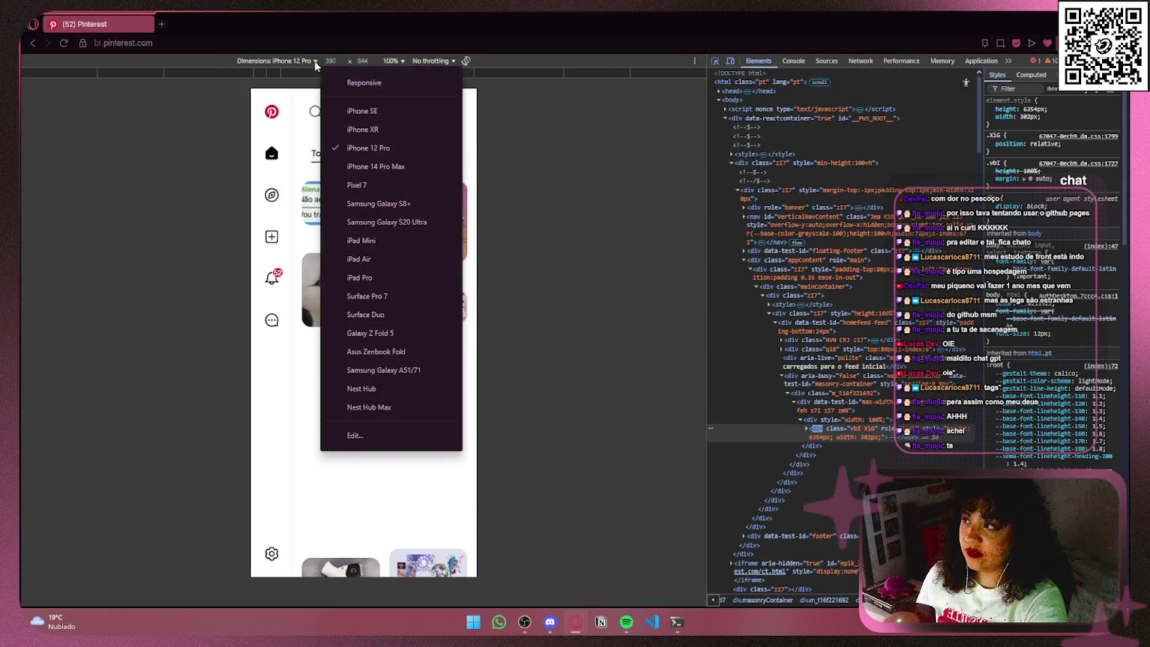
{"action": "left_click", "coordinate": [395, 84]}
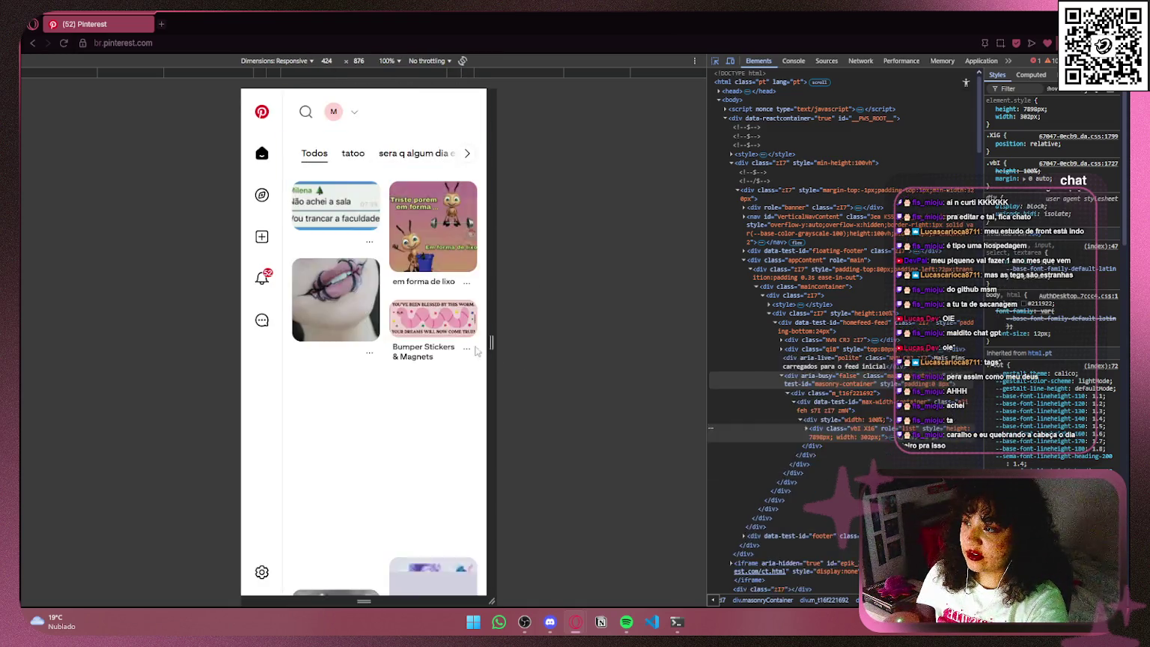
{"action": "mouse_move", "coordinate": [490, 341]}
{"action": "left_mouse_down"}
{"action": "mouse_move", "coordinate": [311, 336]}
{"action": "mouse_move", "coordinate": [426, 321]}
{"action": "mouse_move", "coordinate": [518, 332]}
{"action": "mouse_move", "coordinate": [470, 335]}
{"action": "left_mouse_up"}
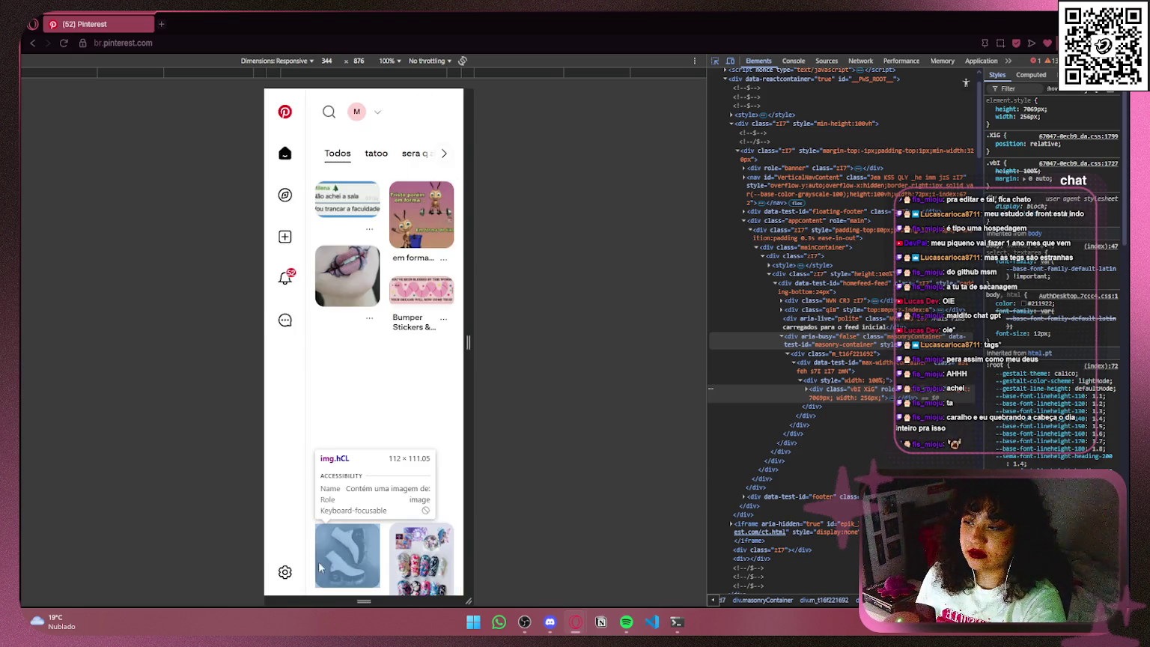
{"action": "mouse_move", "coordinate": [427, 600]}
{"action": "left_mouse_down"}
{"action": "mouse_move", "coordinate": [428, 286]}
{"action": "mouse_move", "coordinate": [387, 221]}
{"action": "mouse_move", "coordinate": [386, 247]}
{"action": "left_mouse_up"}
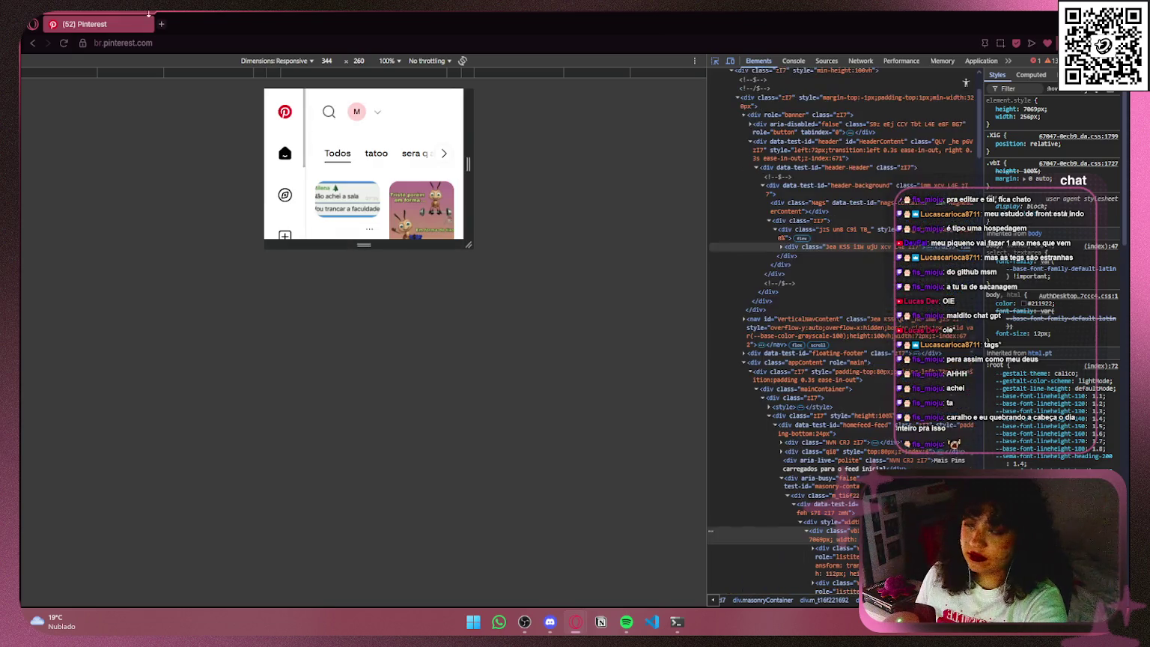
{"action": "left_click", "coordinate": [161, 24]}
{"action": "left_click", "coordinate": [143, 24]}
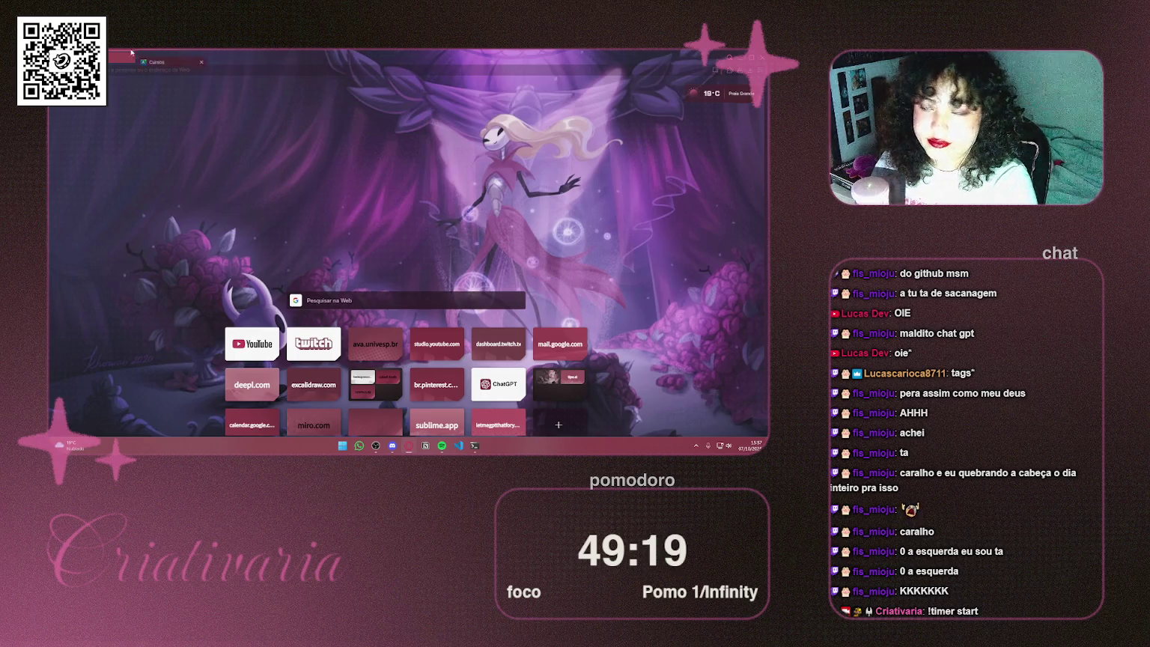
Step: Turn on Forçar páginas escuras in Easy Setup for the Univesp course list, then return to Speed Dial
{"action": "left_click", "coordinate": [138, 57]}
{"action": "left_click", "coordinate": [132, 54]}
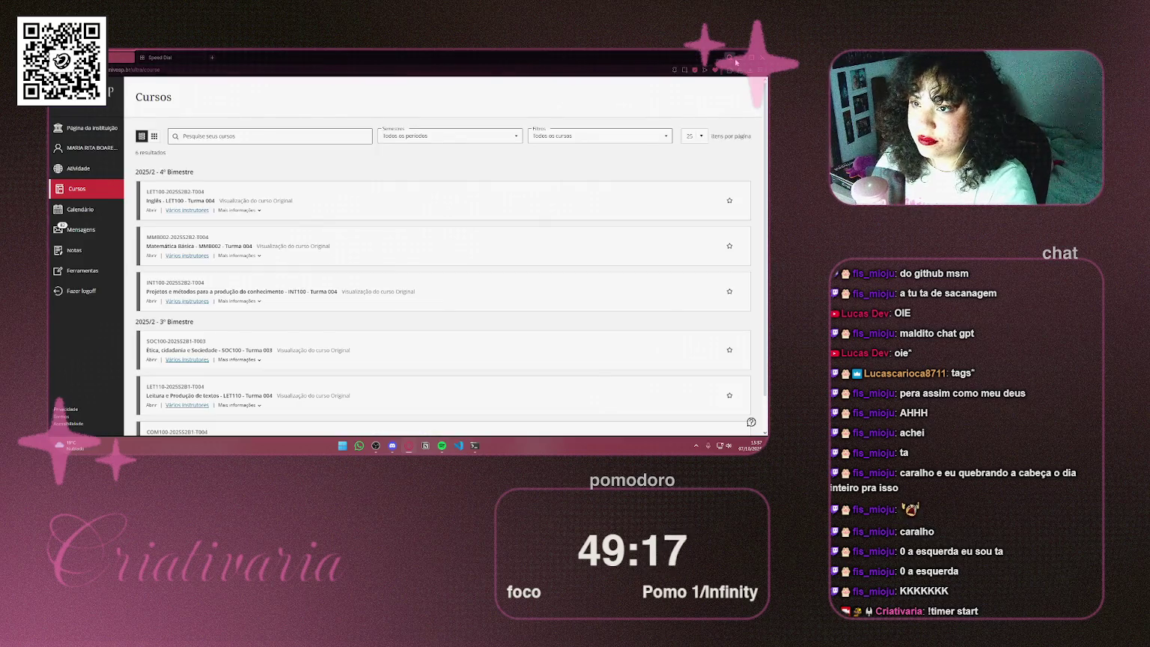
{"action": "left_click", "coordinate": [759, 71]}
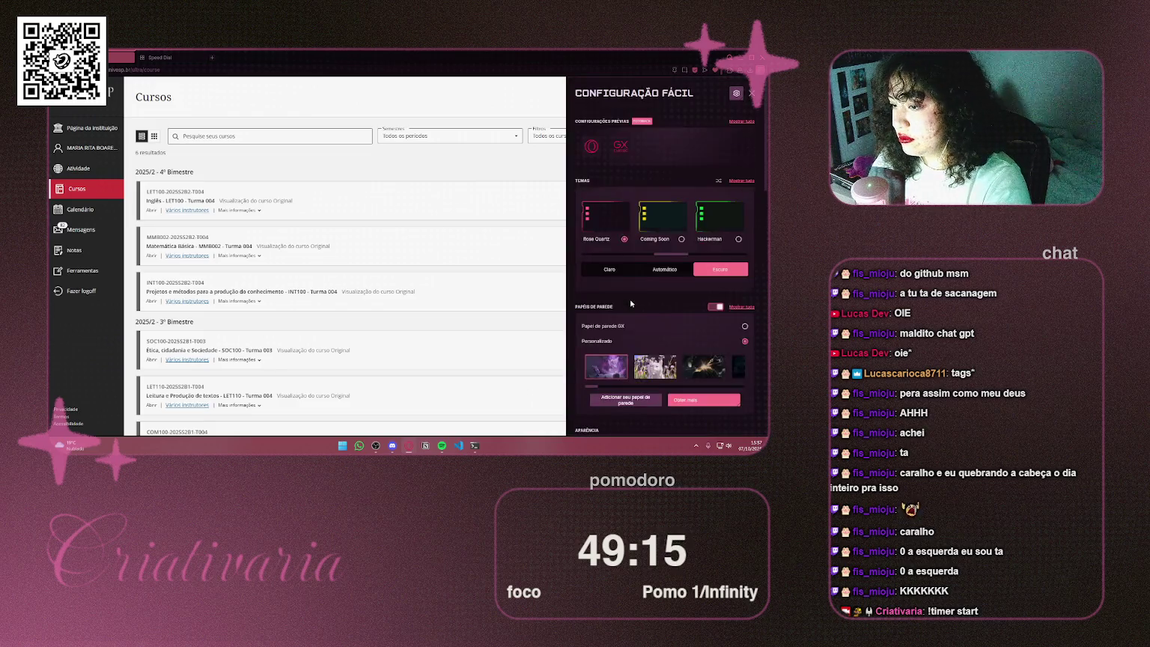
{"action": "left_click", "coordinate": [738, 263]}
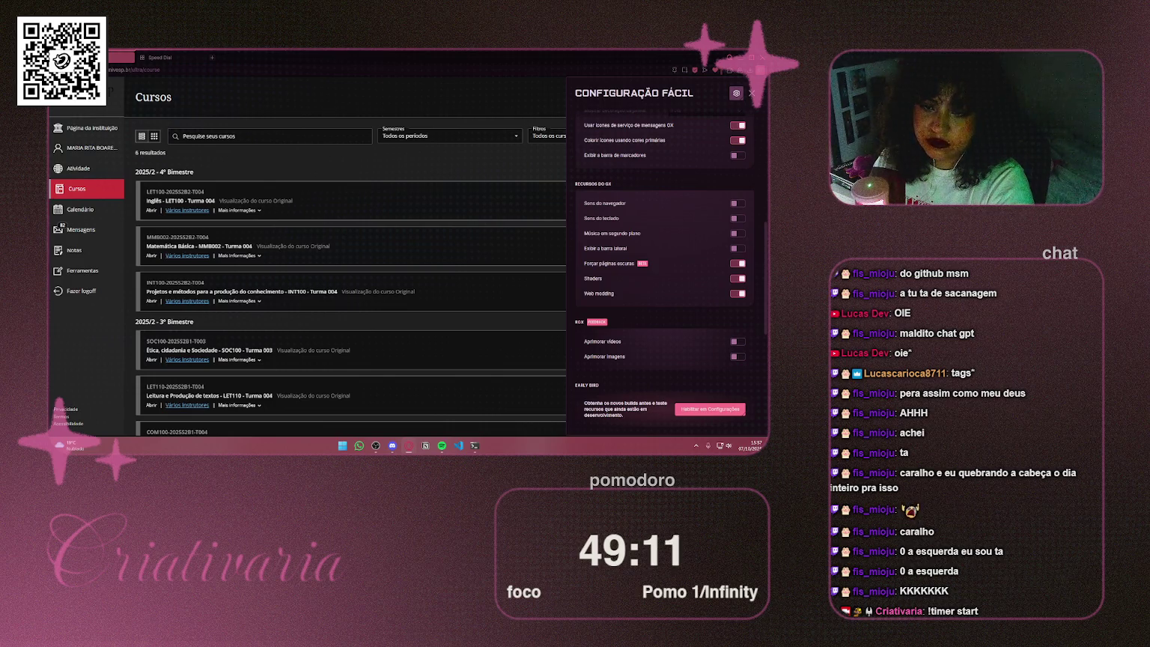
{"action": "left_click", "coordinate": [425, 199]}
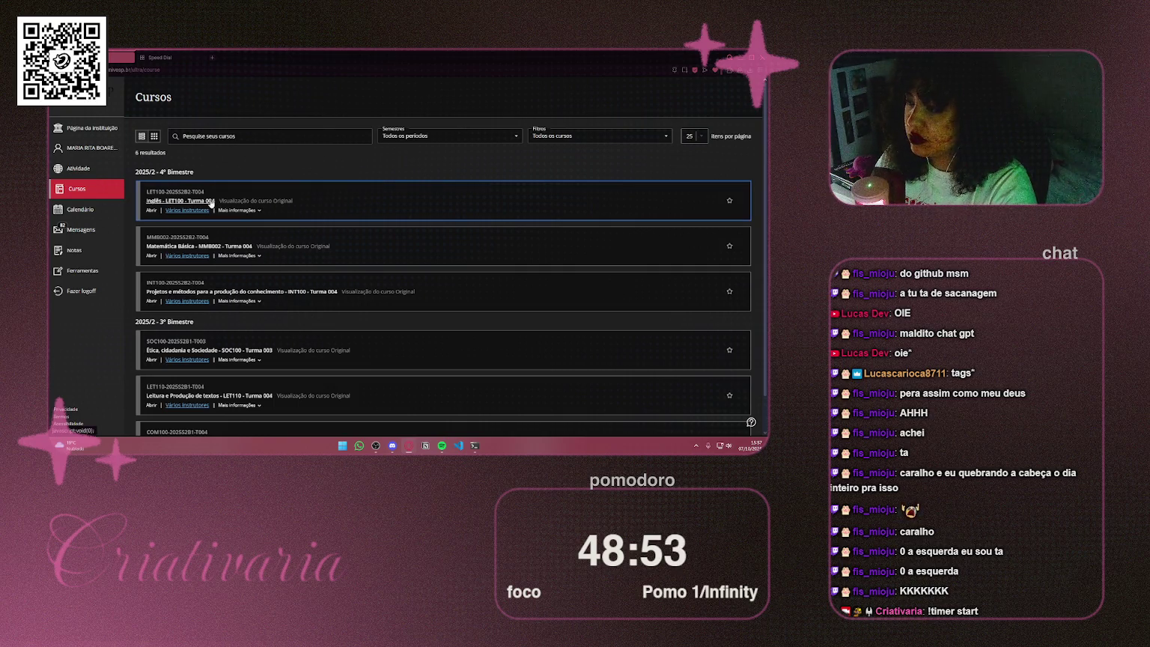
{"action": "left_click", "coordinate": [210, 202]}
{"action": "left_click", "coordinate": [169, 58]}
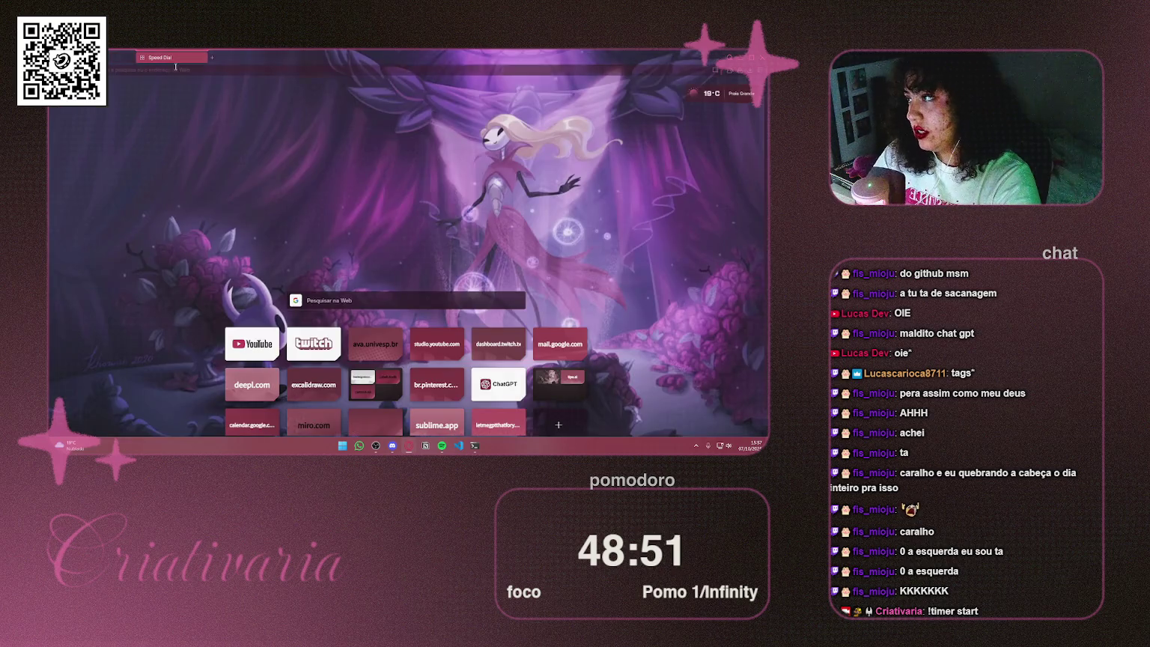
Step: Load NotebookLM and open the English Usage Patterns and Collocations notebook
{"action": "type", "text": "noteb"}
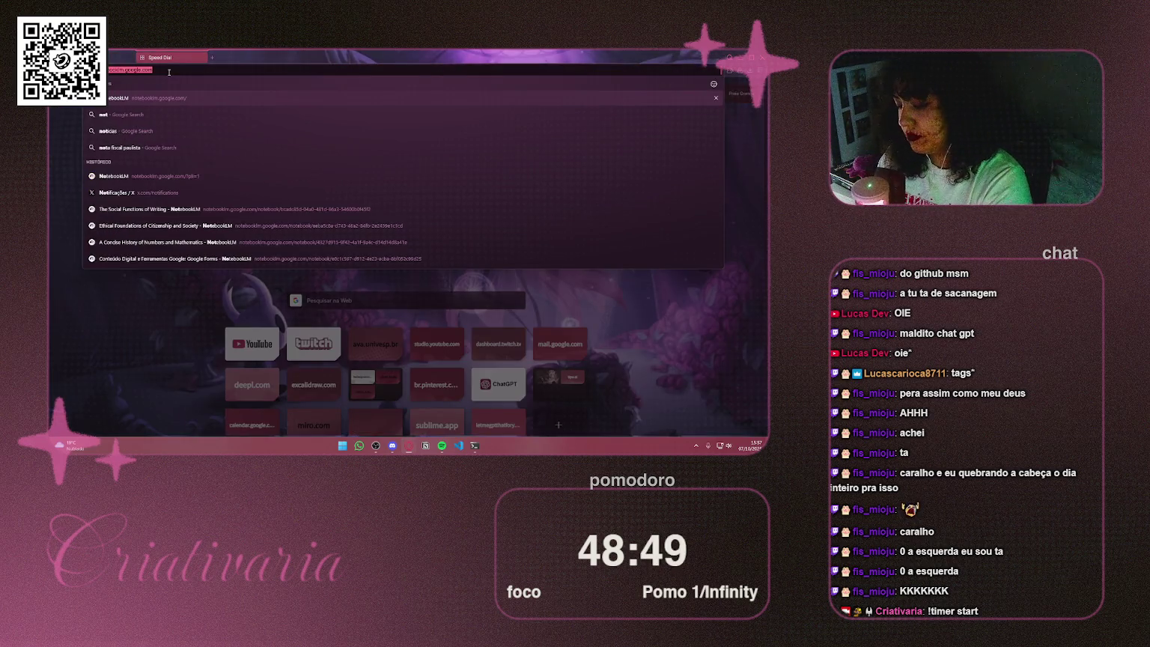
{"action": "key", "text": "Return"}
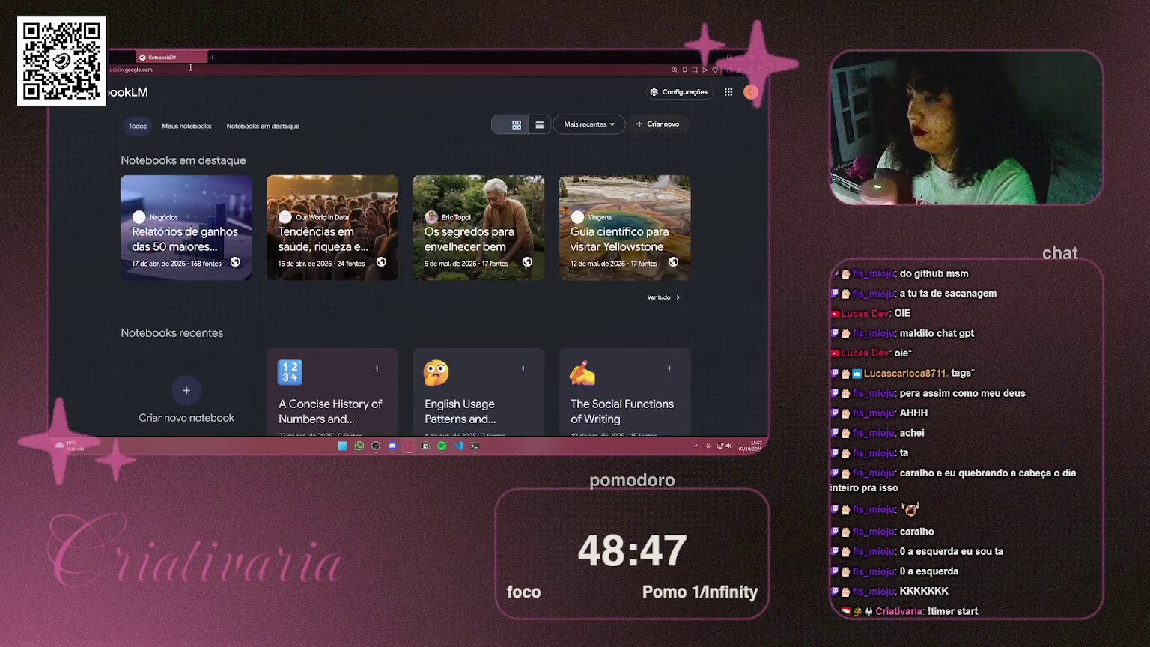
{"action": "scroll", "coordinate": [484, 264], "scroll_direction": "down", "scroll_amount": 5}
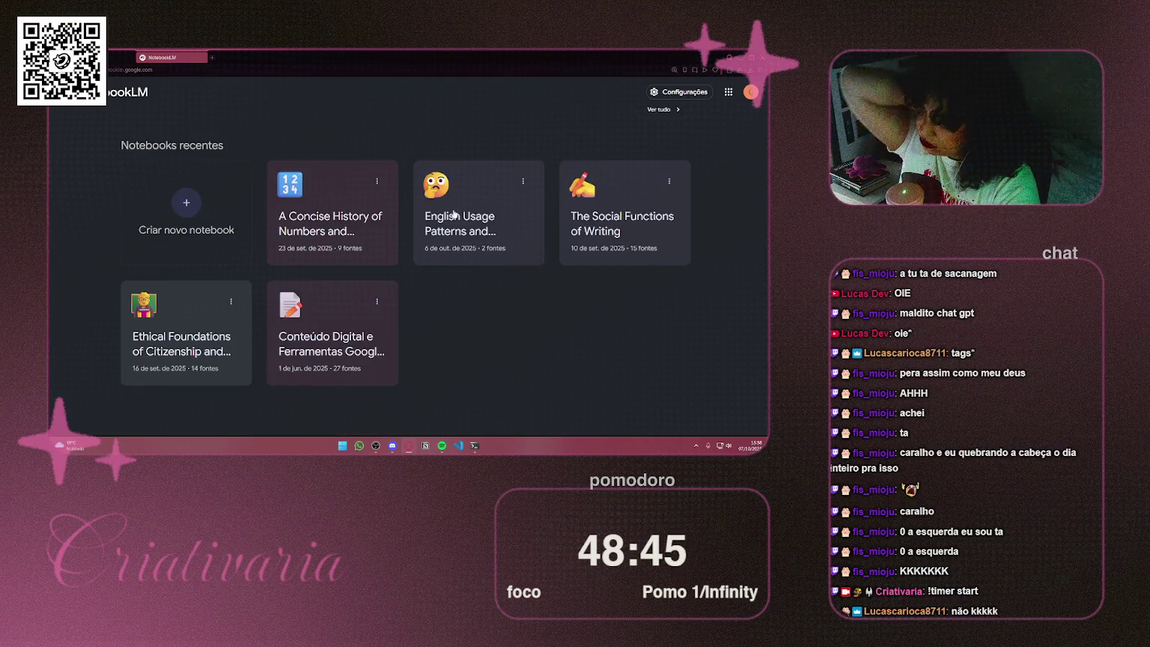
{"action": "left_click", "coordinate": [454, 213]}
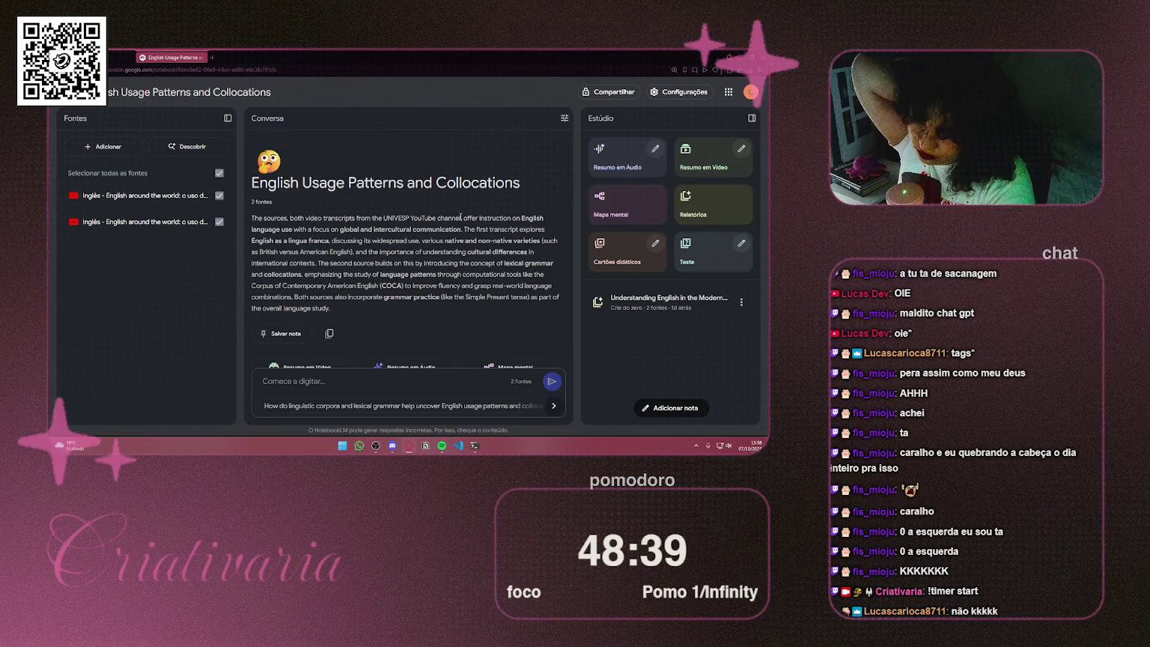
Step: Skim the saved report on modern English, close it, and start a new report
{"action": "left_click", "coordinate": [712, 303]}
{"action": "scroll", "coordinate": [703, 258], "scroll_direction": "down", "scroll_amount": 5}
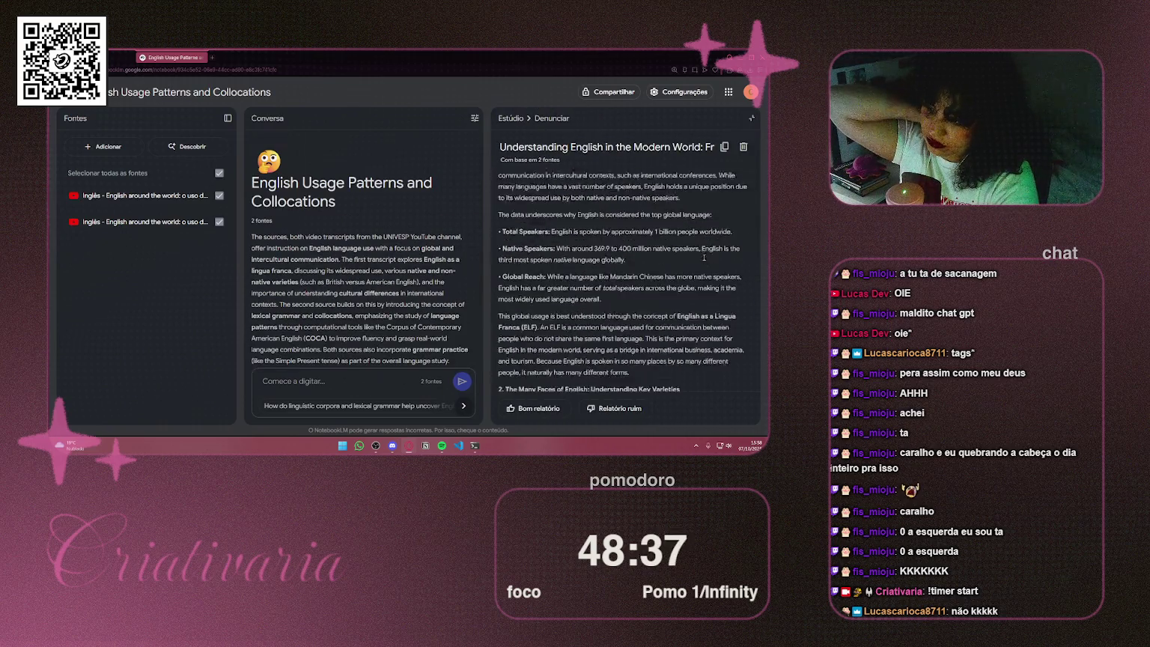
{"action": "scroll", "coordinate": [706, 258], "scroll_direction": "down", "scroll_amount": 4}
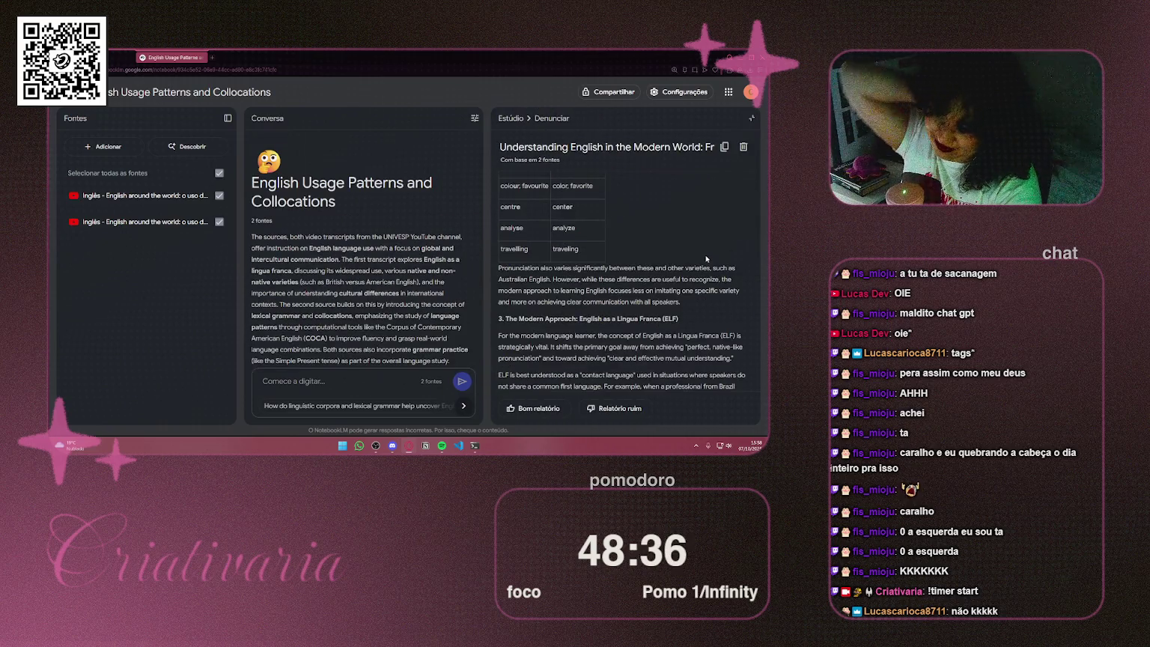
{"action": "left_click", "coordinate": [511, 118]}
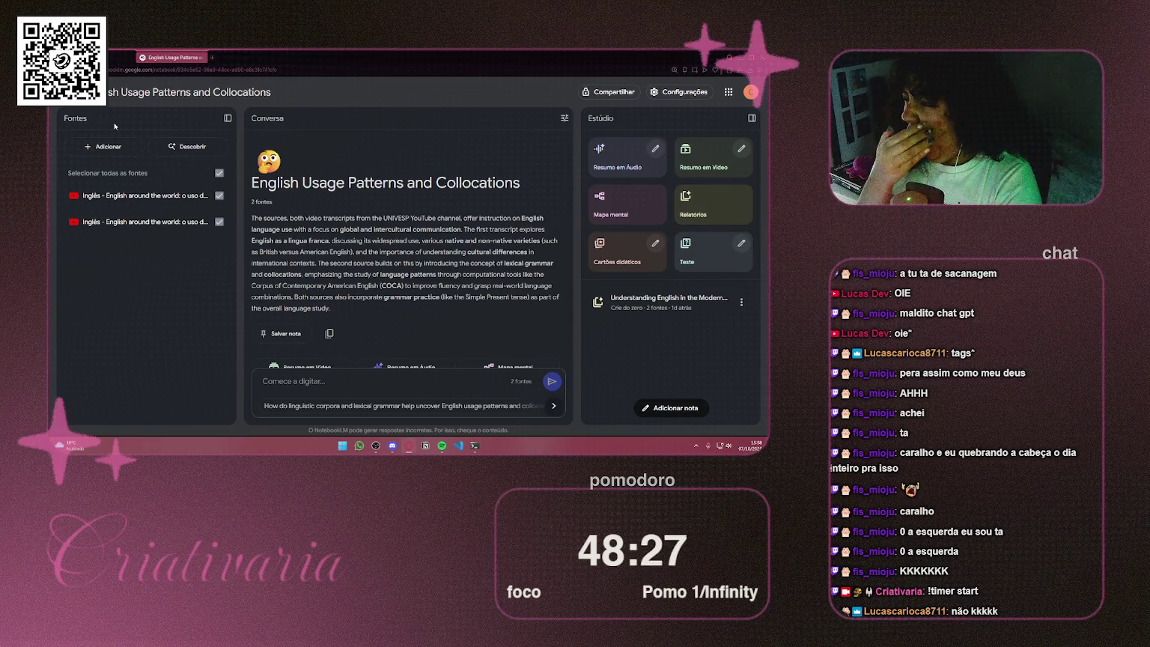
{"action": "left_click", "coordinate": [737, 207]}
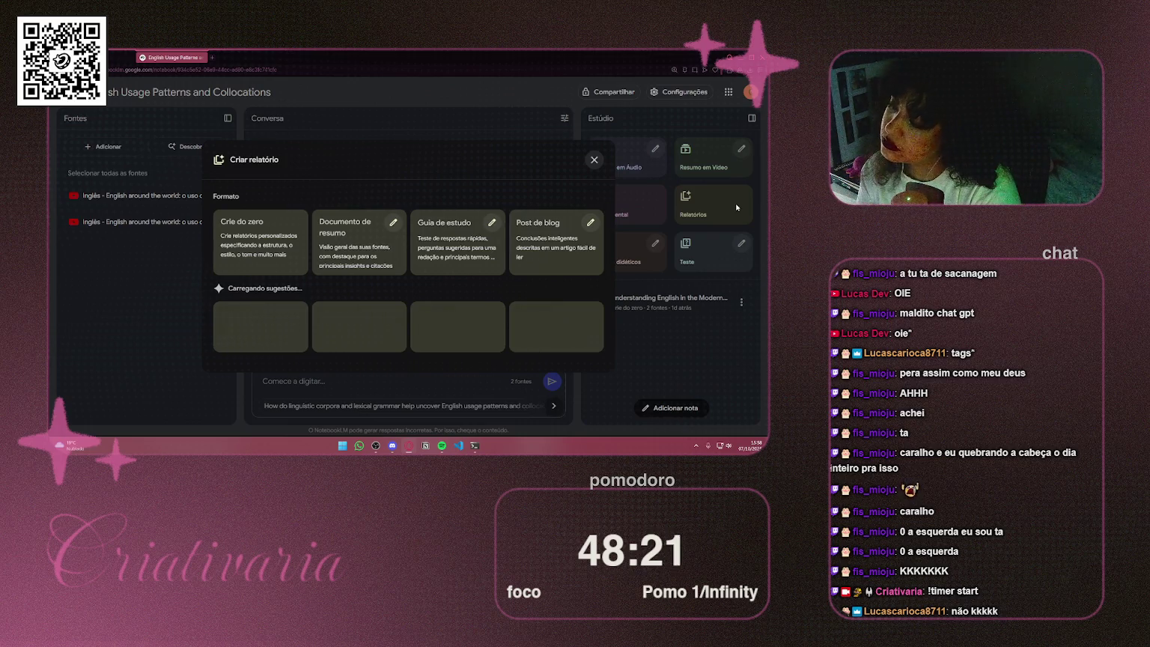
Step: Try the briefing document and custom report options, closing the dialog each time
{"action": "left_click", "coordinate": [393, 223]}
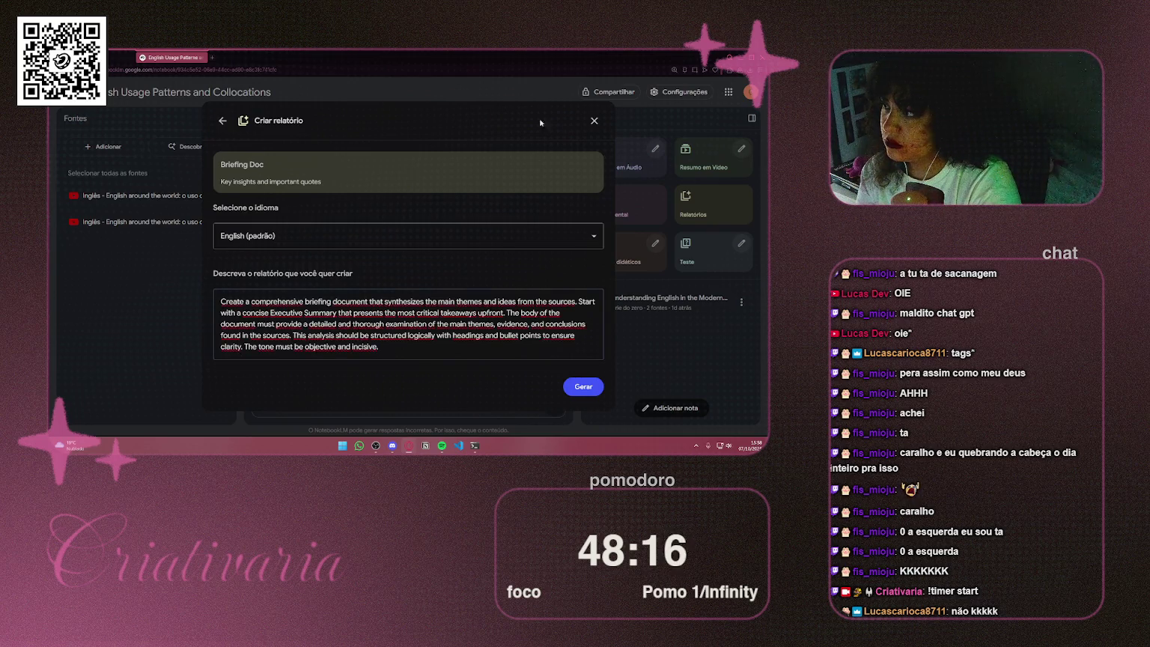
{"action": "left_click", "coordinate": [593, 120]}
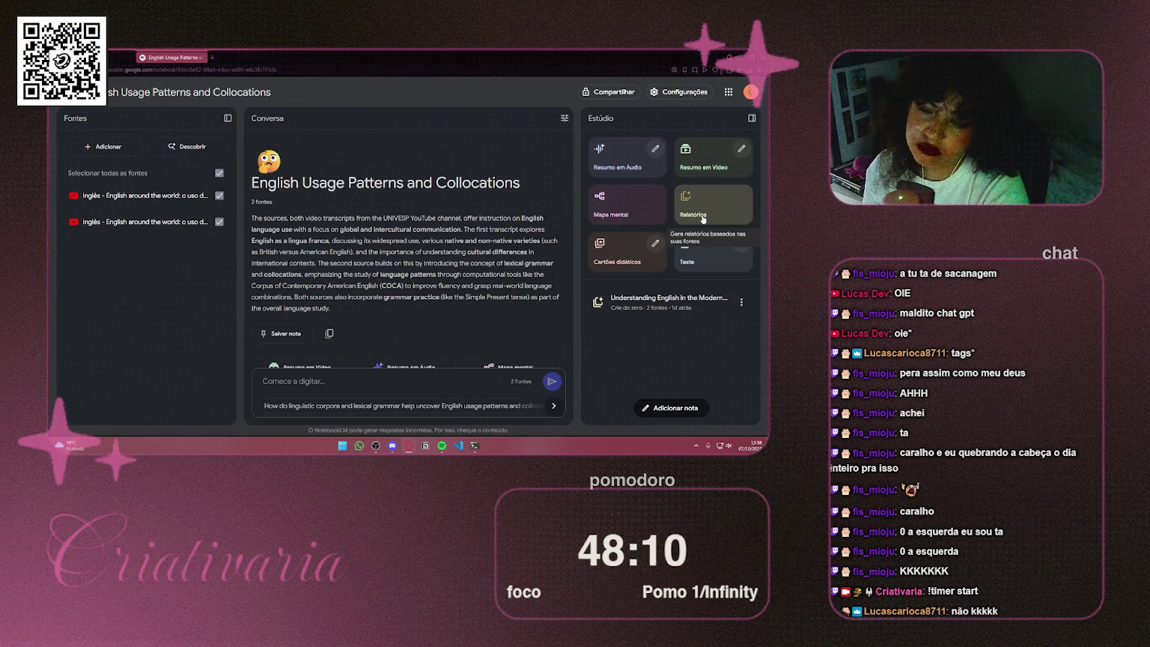
{"action": "left_click", "coordinate": [702, 217]}
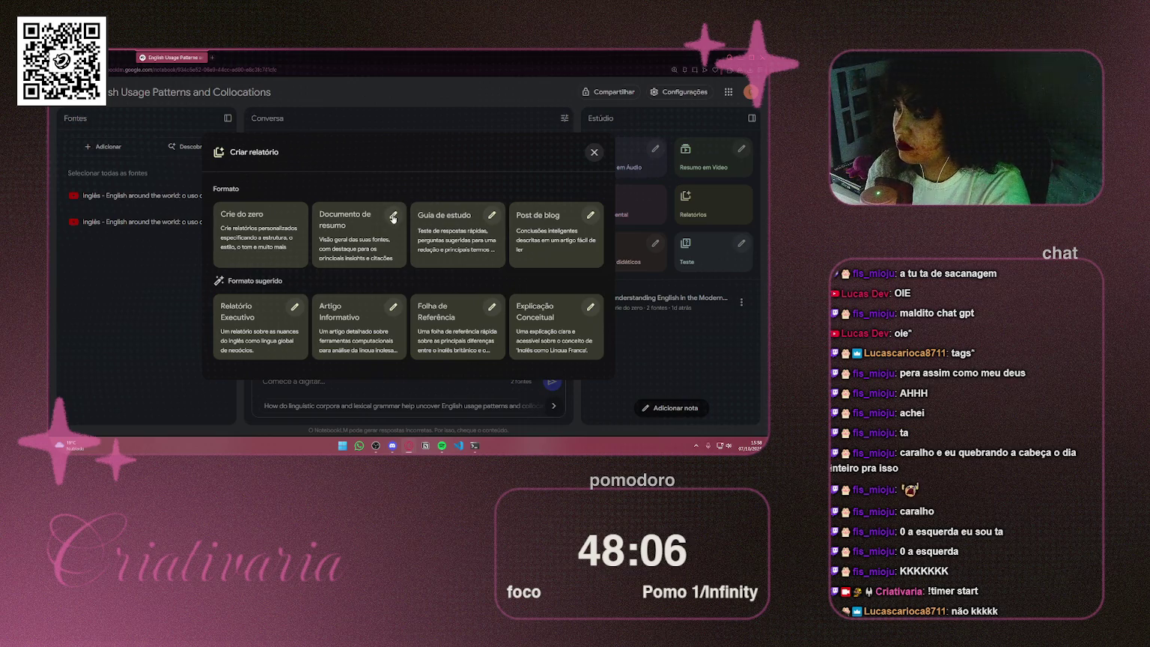
{"action": "left_click", "coordinate": [262, 240]}
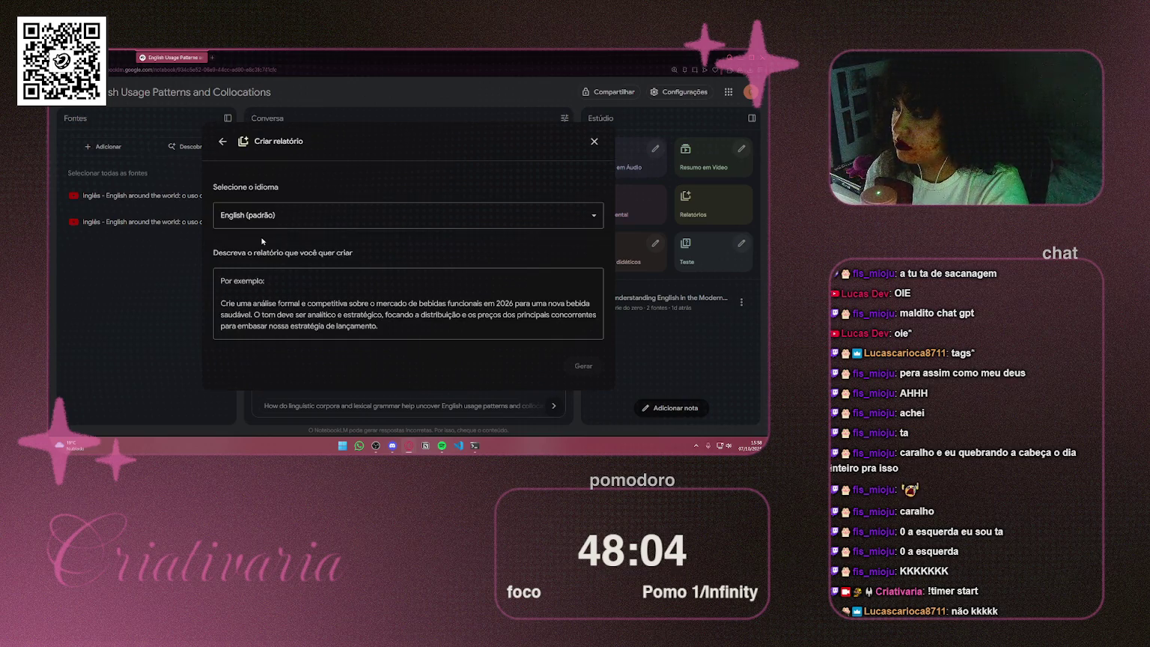
{"action": "left_click", "coordinate": [593, 142]}
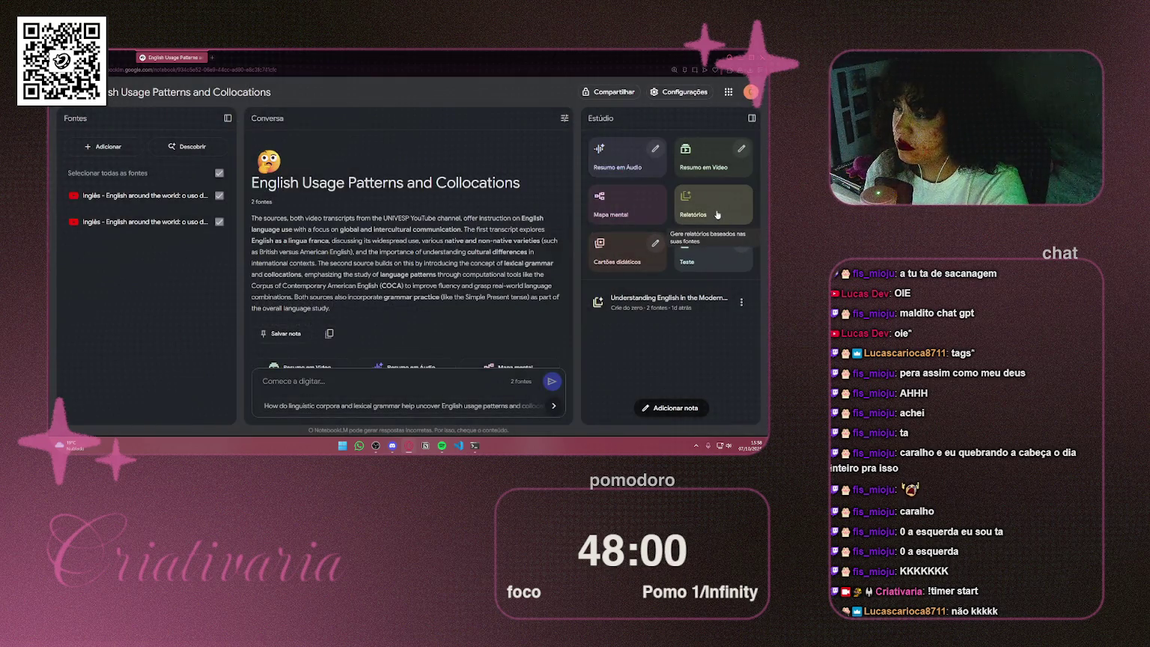
Step: Open the Explicação Conceitual report form and select the description's opening words
{"action": "left_click", "coordinate": [717, 215]}
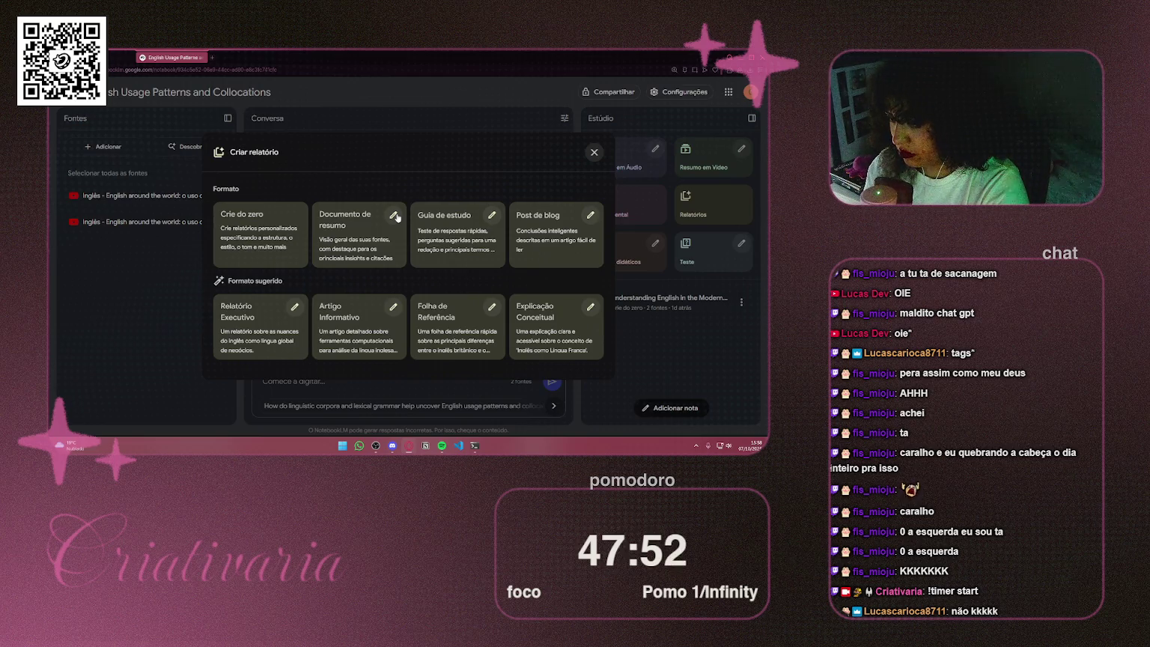
{"action": "left_click", "coordinate": [590, 307]}
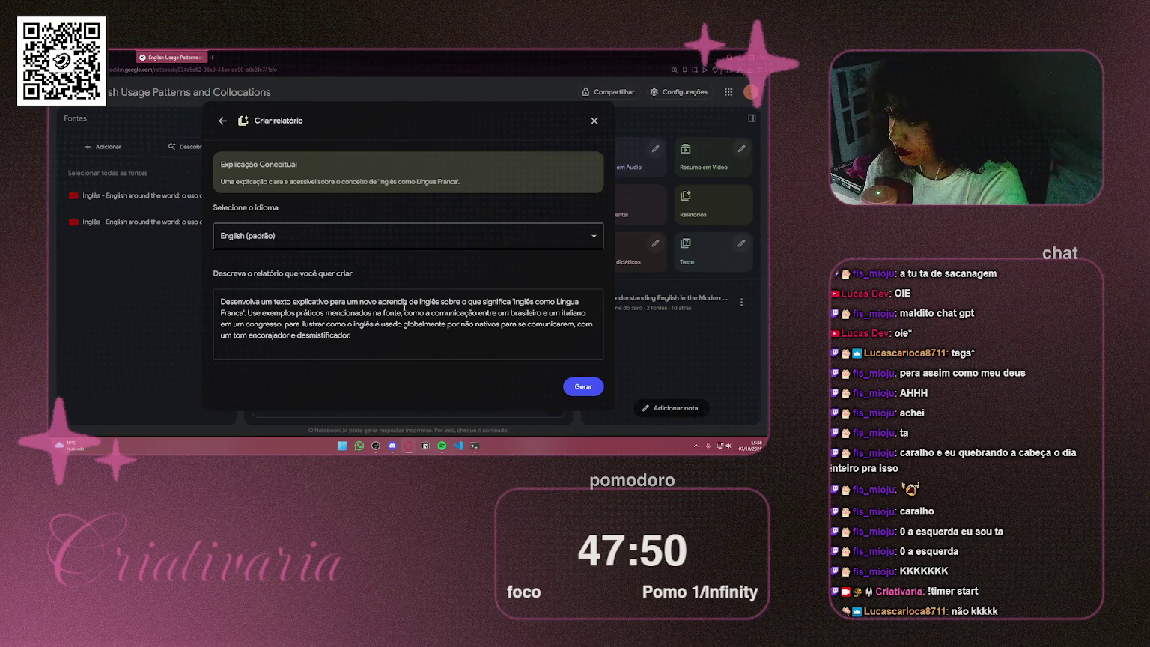
{"action": "left_click_drag", "start_coordinate": [245, 302], "coordinate": [334, 301]}
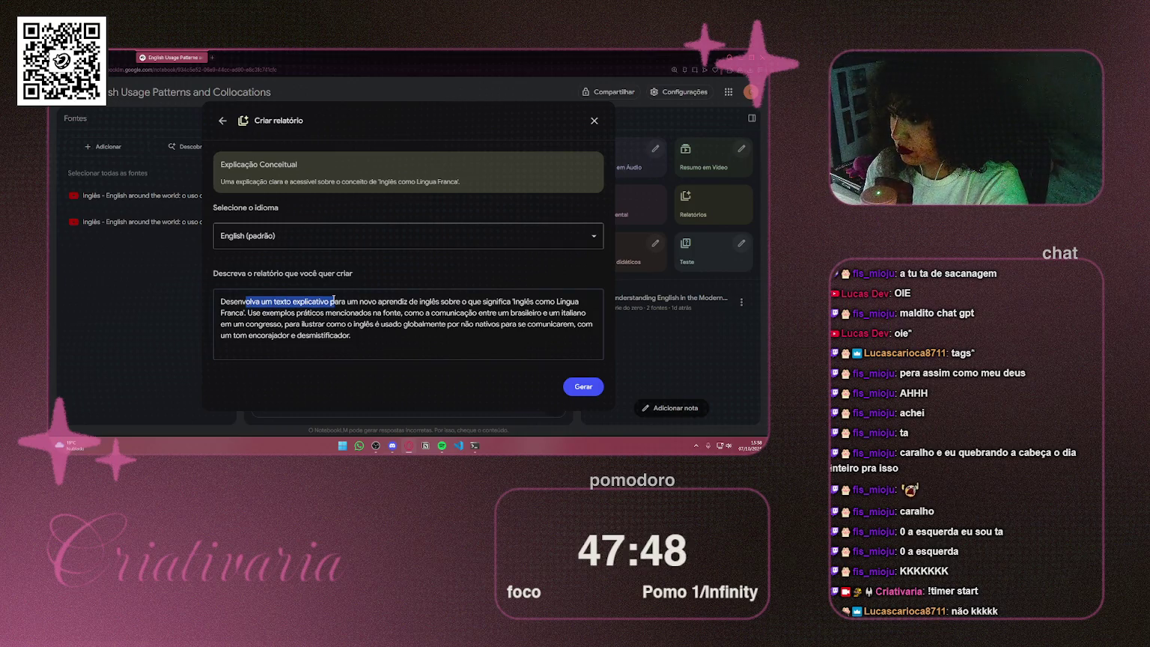
{"action": "left_click", "coordinate": [393, 337]}
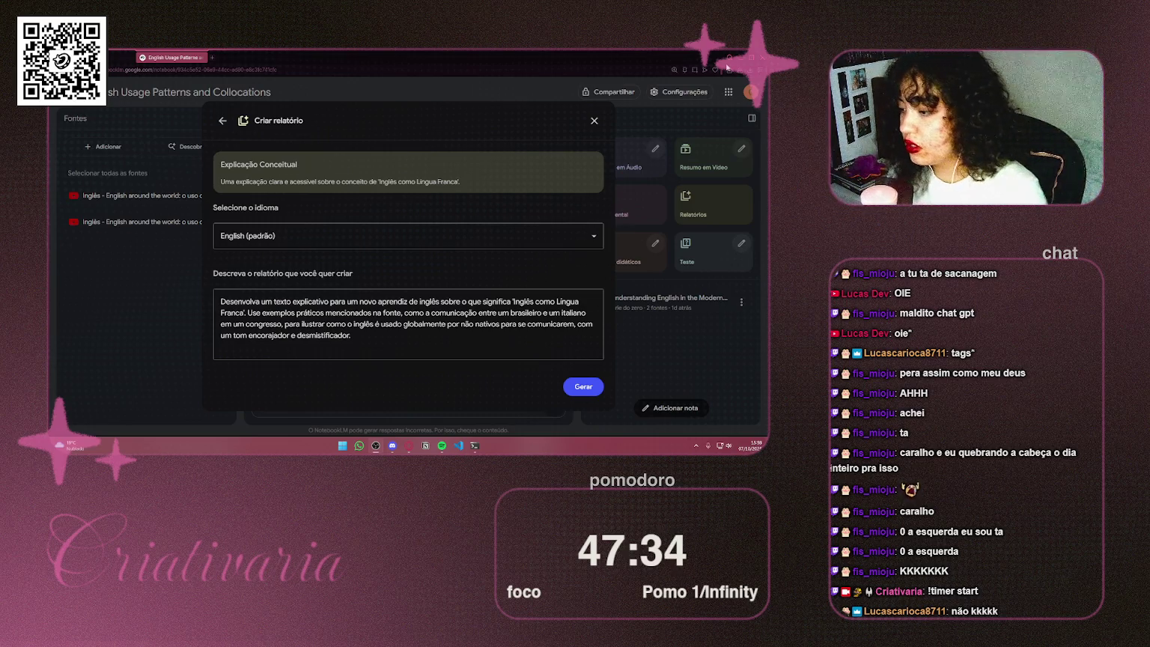
Step: Shrink Spotify to a compact miniplayer bar at the lower left and minimize the main window
{"action": "left_click", "coordinate": [444, 446]}
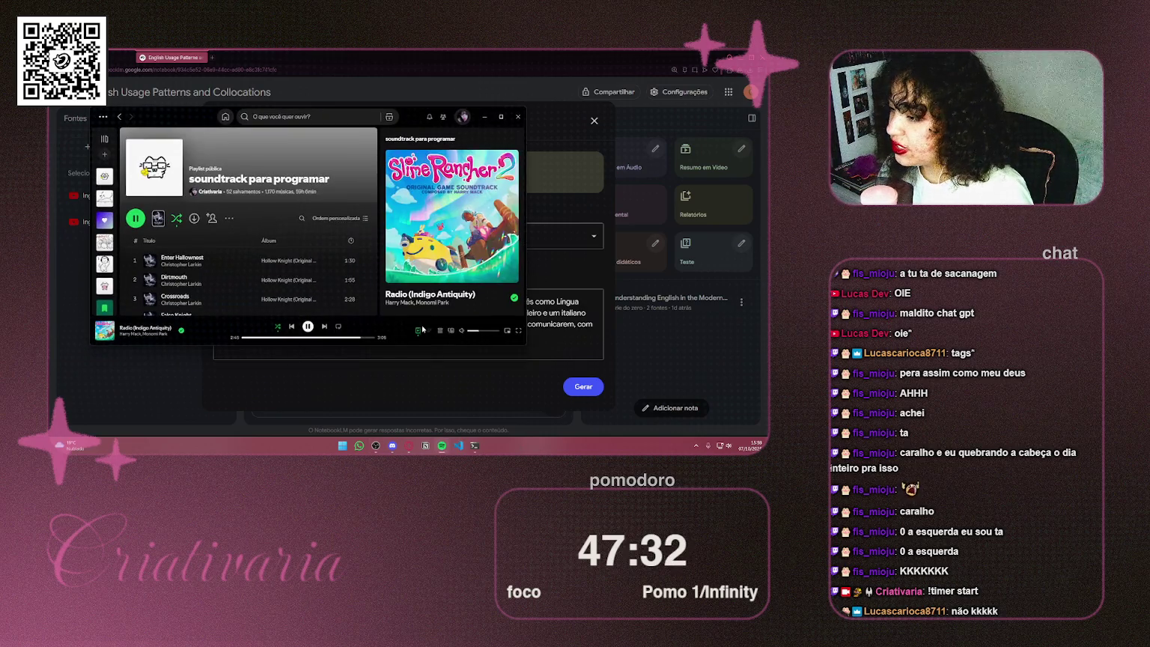
{"action": "left_click", "coordinate": [507, 331]}
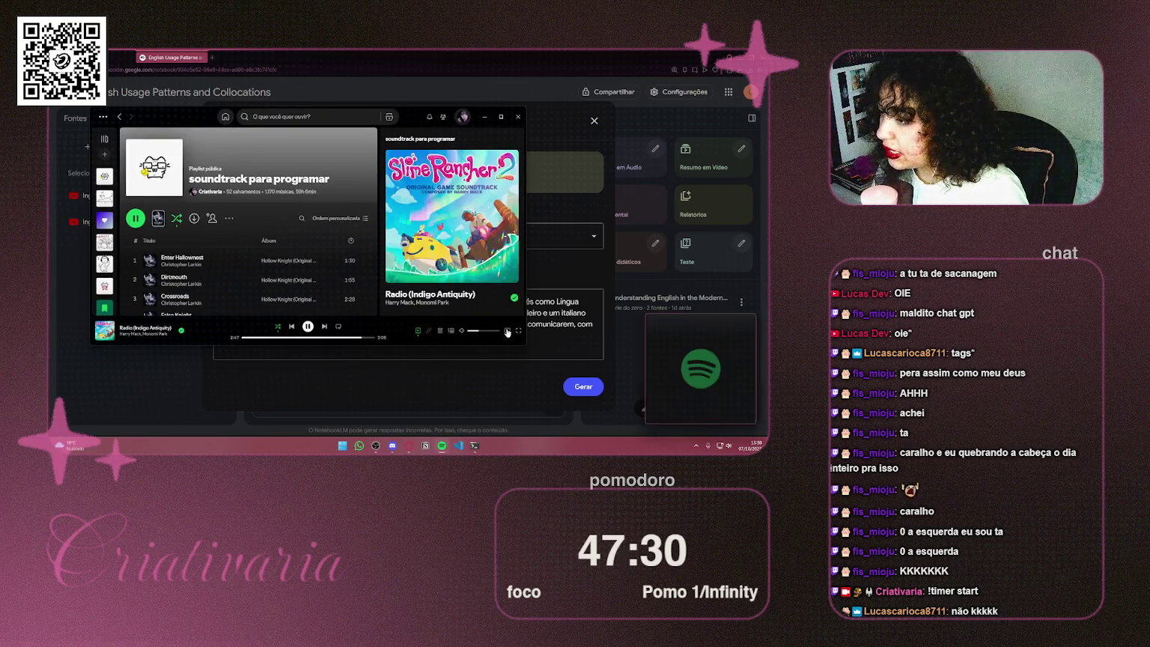
{"action": "left_click_drag", "start_coordinate": [715, 315], "coordinate": [549, 311]}
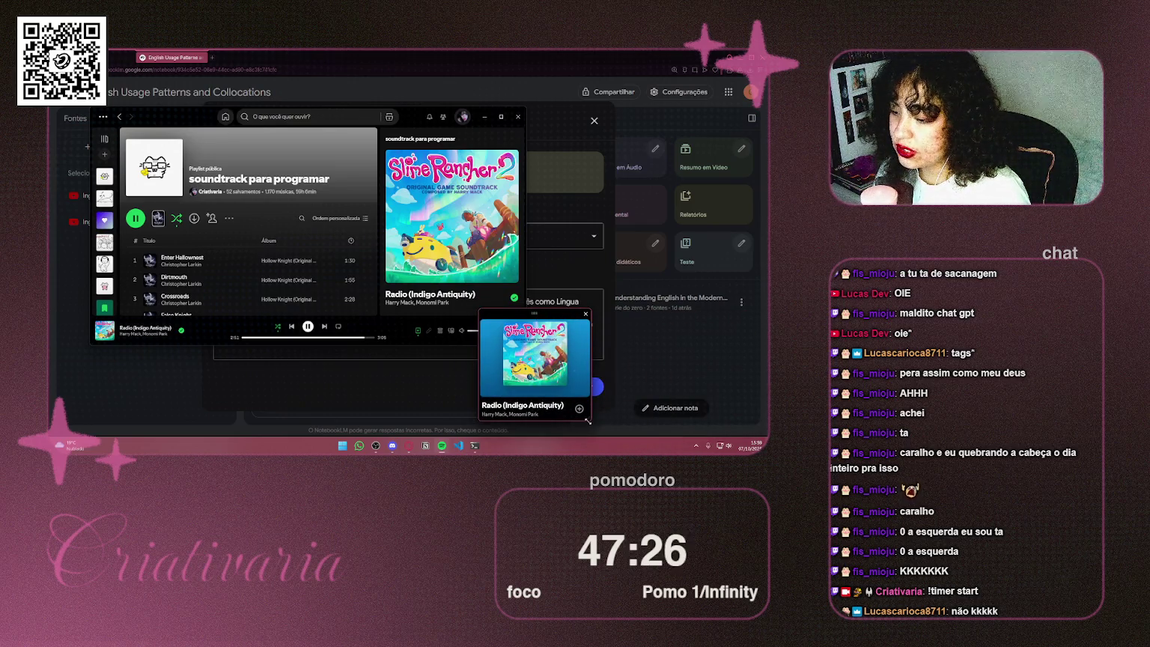
{"action": "left_click_drag", "start_coordinate": [590, 420], "coordinate": [621, 335]}
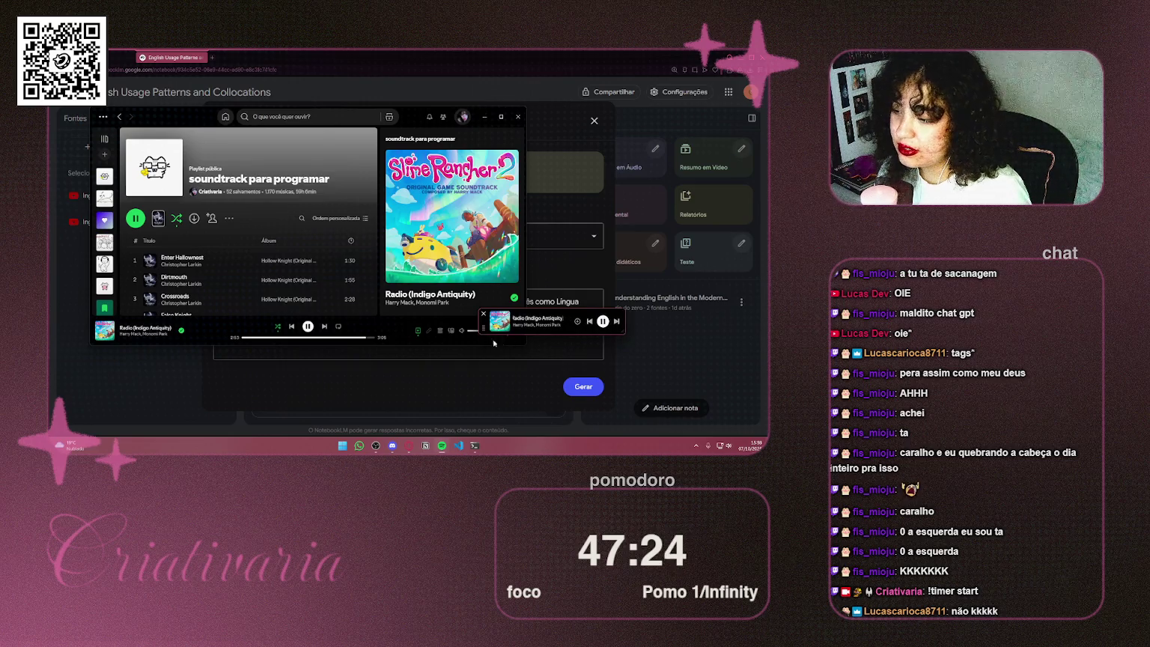
{"action": "mouse_move", "coordinate": [484, 331]}
{"action": "left_mouse_down"}
{"action": "mouse_move", "coordinate": [408, 366]}
{"action": "mouse_move", "coordinate": [66, 429]}
{"action": "left_mouse_up"}
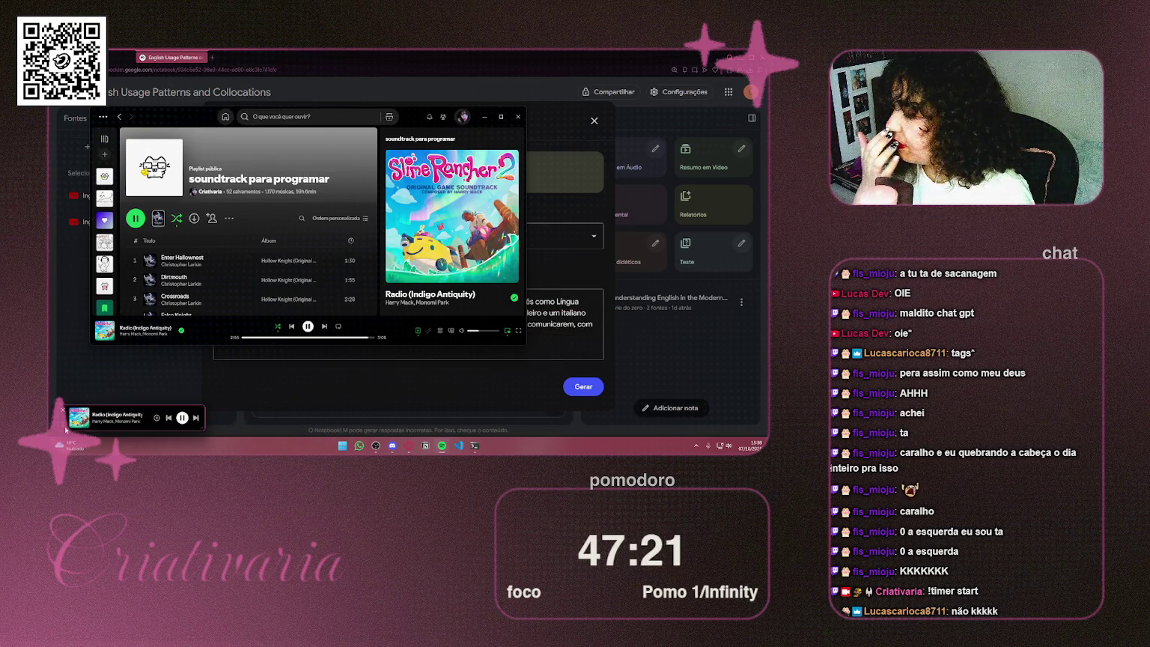
{"action": "left_click", "coordinate": [484, 116]}
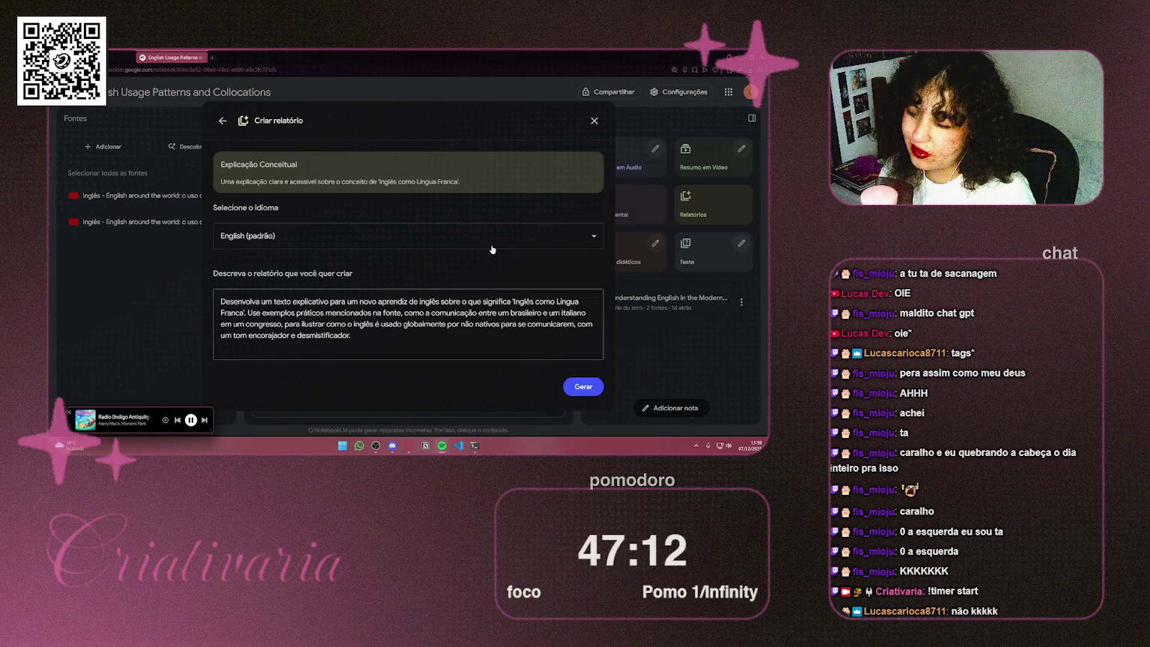
Step: Choose português (Brasil) from the report language dropdown
{"action": "left_click", "coordinate": [518, 235]}
{"action": "scroll", "coordinate": [369, 293], "scroll_direction": "down", "scroll_amount": 3}
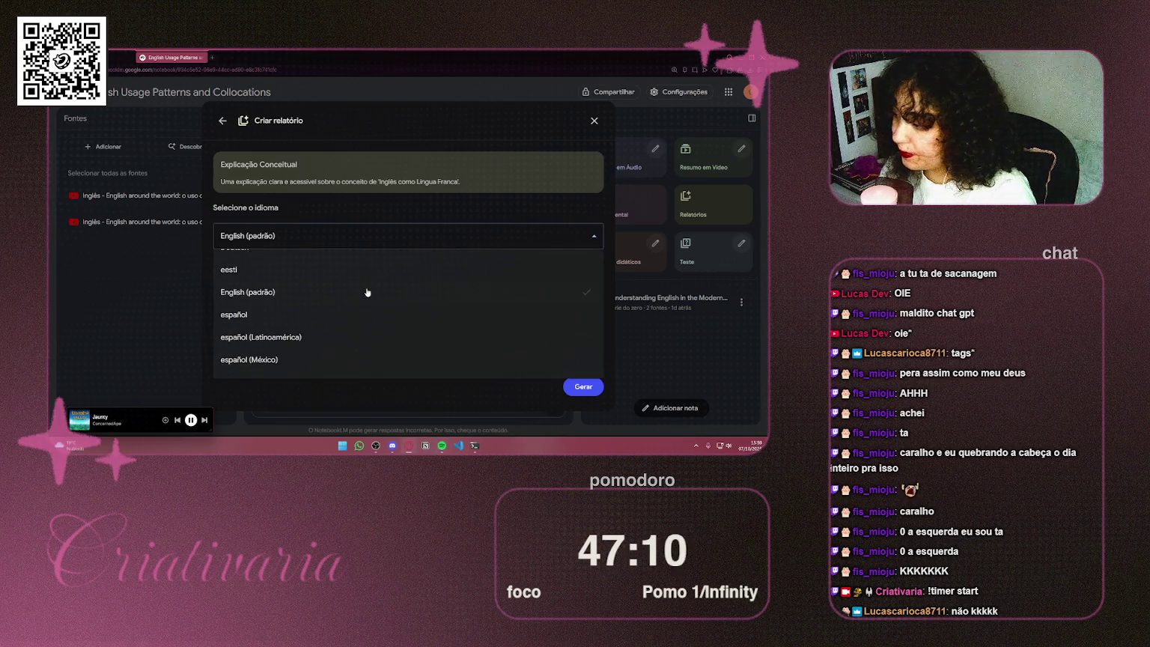
{"action": "scroll", "coordinate": [367, 294], "scroll_direction": "down", "scroll_amount": 1}
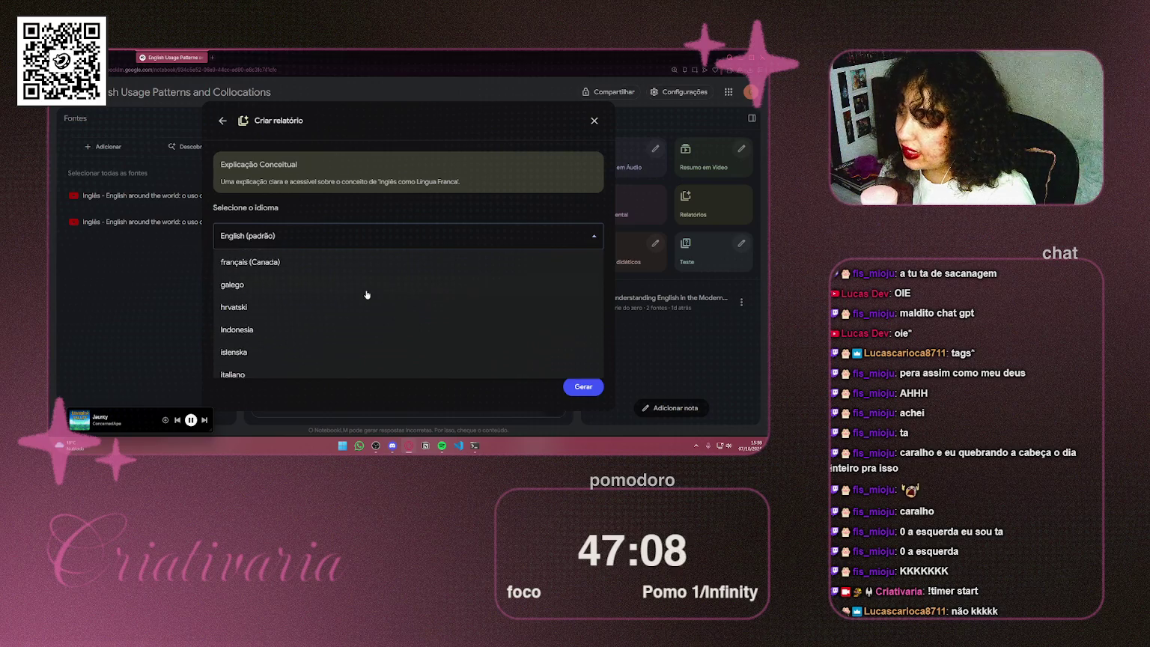
{"action": "scroll", "coordinate": [367, 294], "scroll_direction": "down", "scroll_amount": 3}
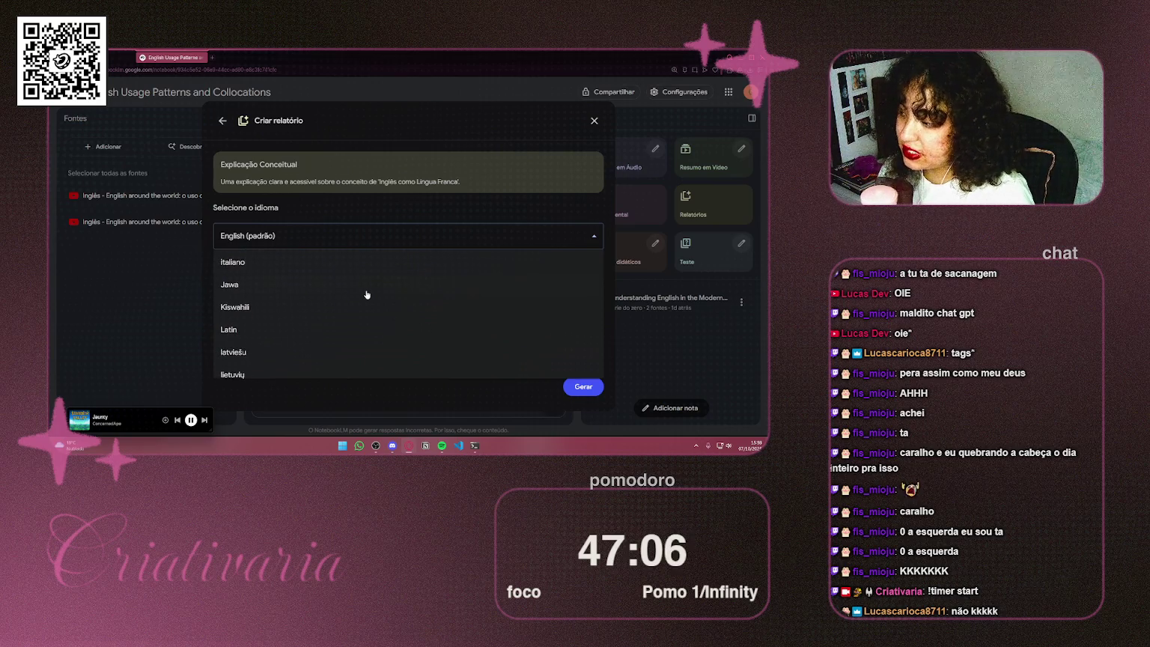
{"action": "scroll", "coordinate": [381, 266], "scroll_direction": "down", "scroll_amount": 5}
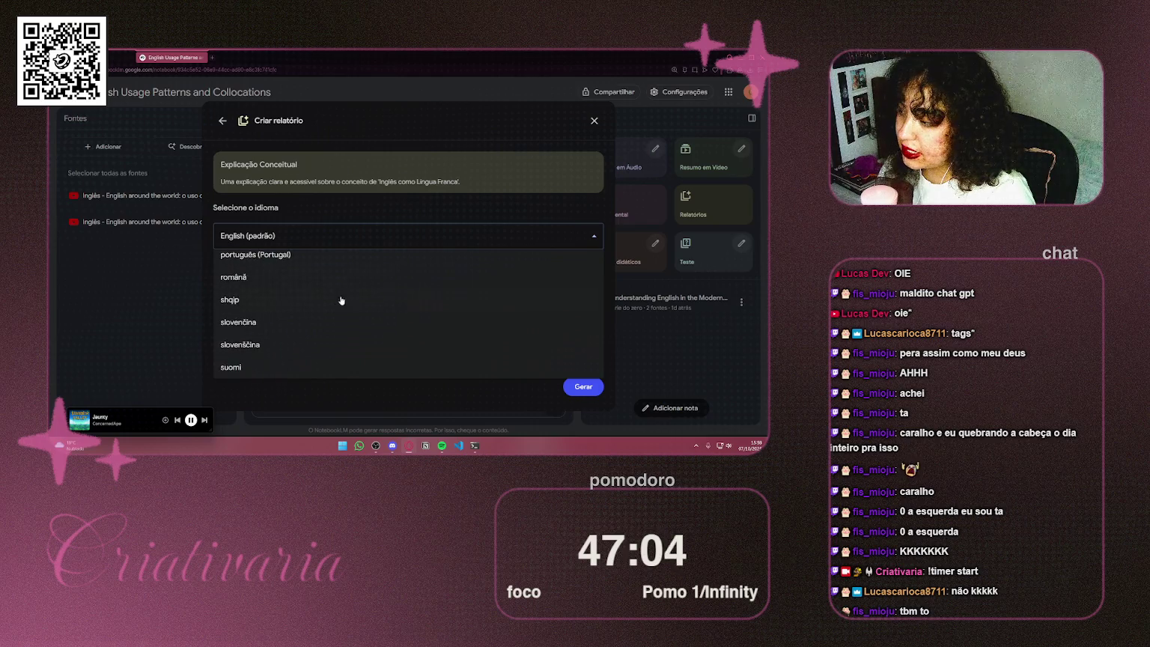
{"action": "scroll", "coordinate": [285, 323], "scroll_direction": "up", "scroll_amount": 2}
{"action": "left_click", "coordinate": [270, 344]}
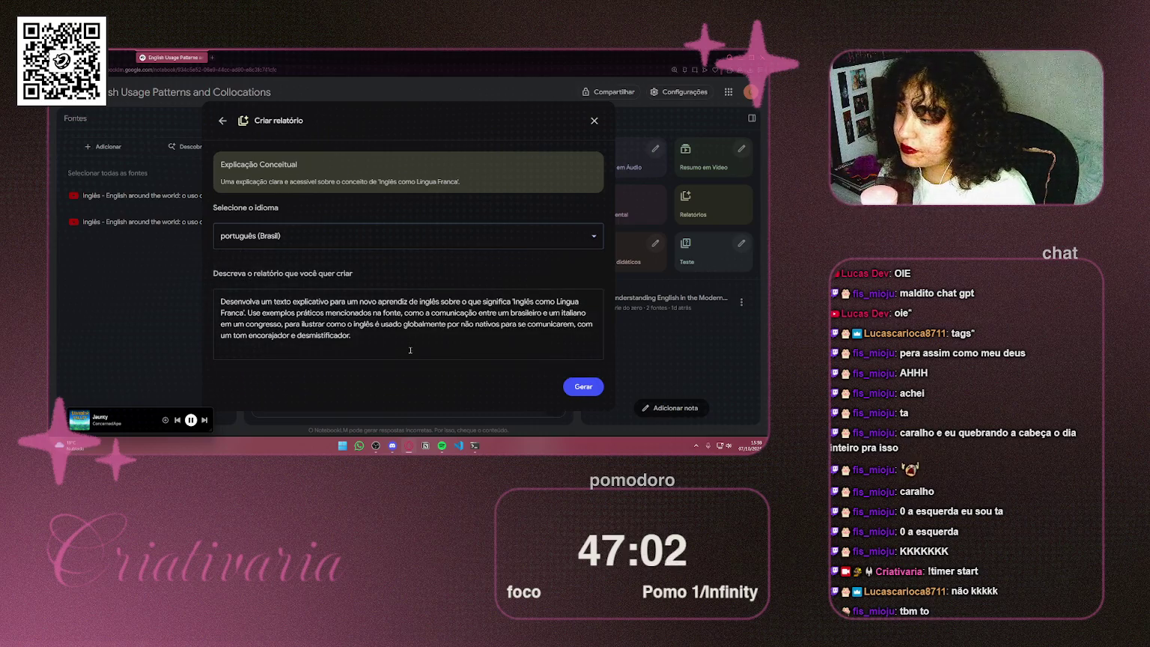
Step: Select the entire description paragraph
{"action": "left_click_drag", "start_coordinate": [293, 334], "coordinate": [223, 299]}
{"action": "left_click", "coordinate": [350, 339]}
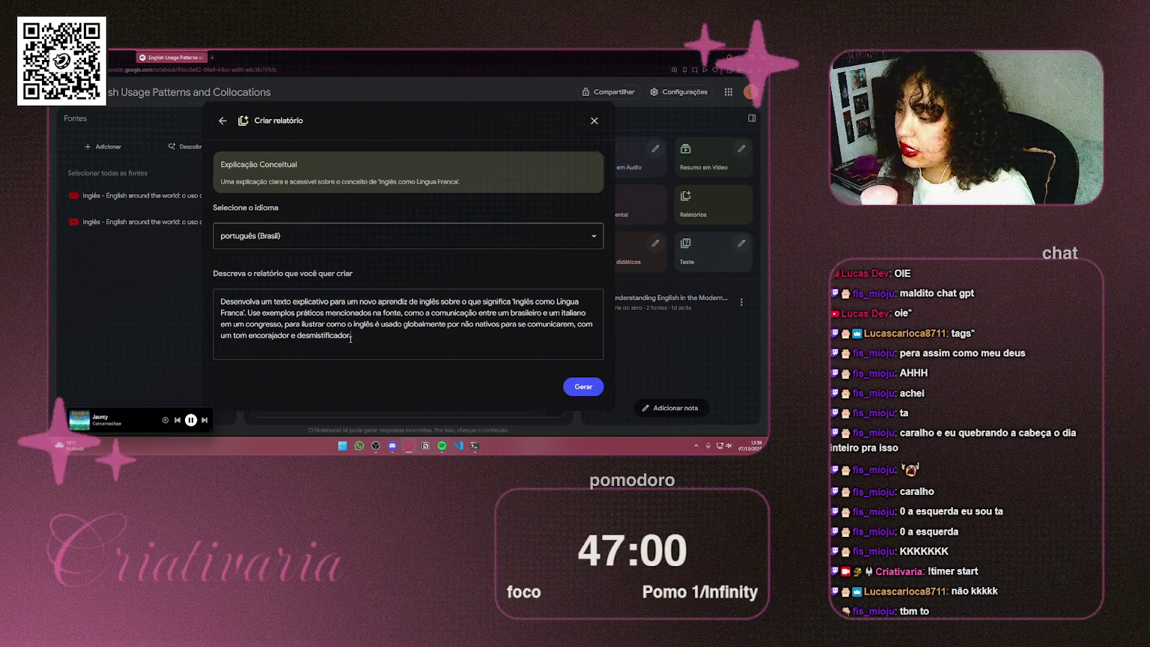
{"action": "left_click_drag", "start_coordinate": [351, 337], "coordinate": [205, 304]}
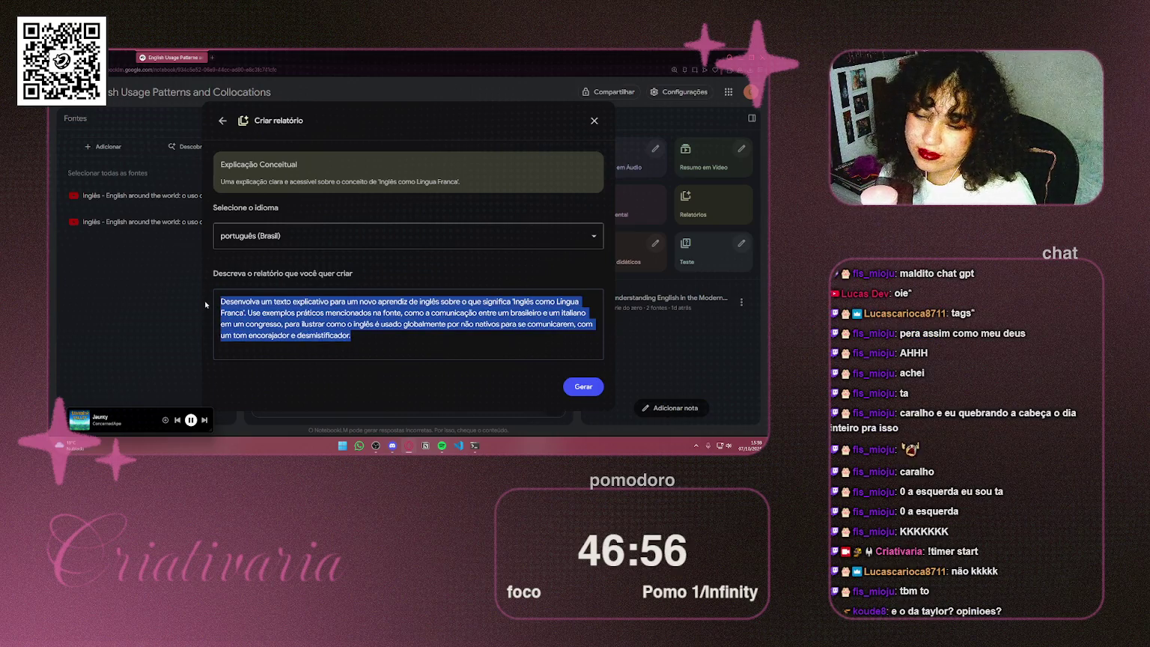
{"action": "left_click", "coordinate": [364, 338]}
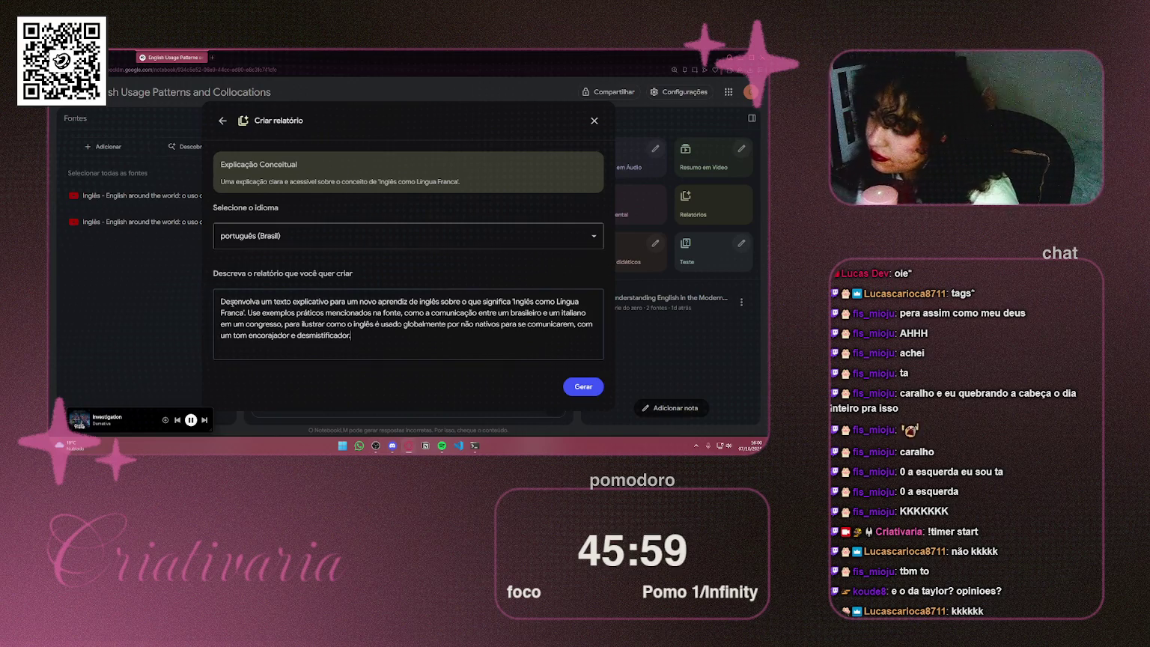
{"action": "left_click_drag", "start_coordinate": [221, 301], "coordinate": [408, 301]}
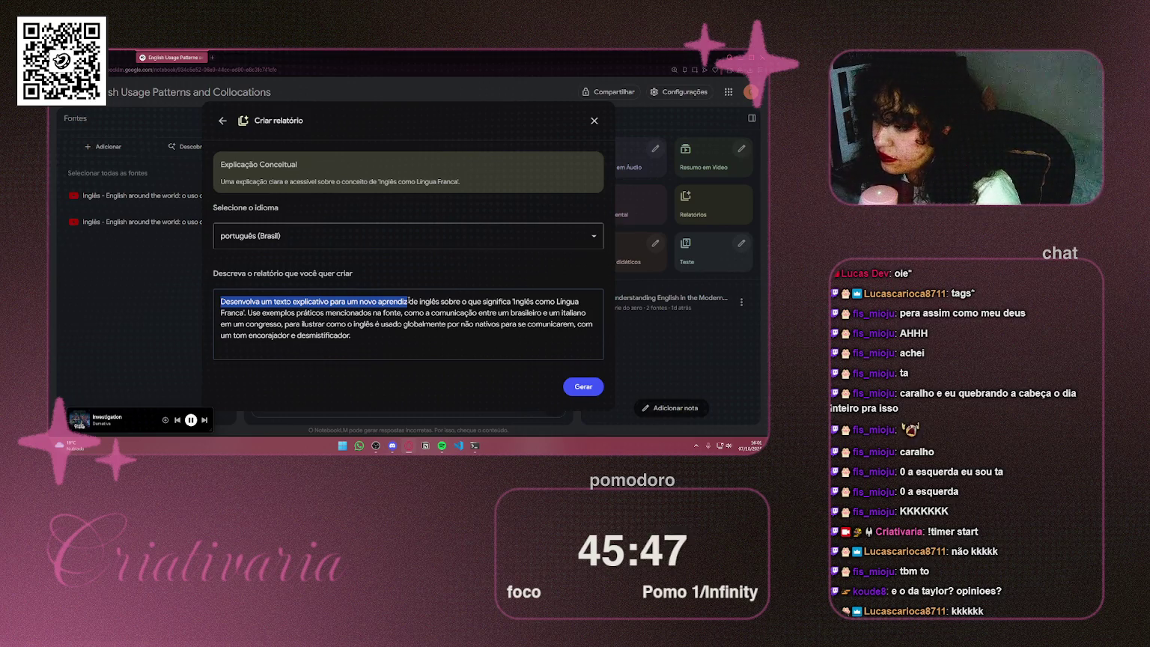
{"action": "left_click_drag", "start_coordinate": [408, 301], "coordinate": [447, 302]}
{"action": "left_click", "coordinate": [393, 302]}
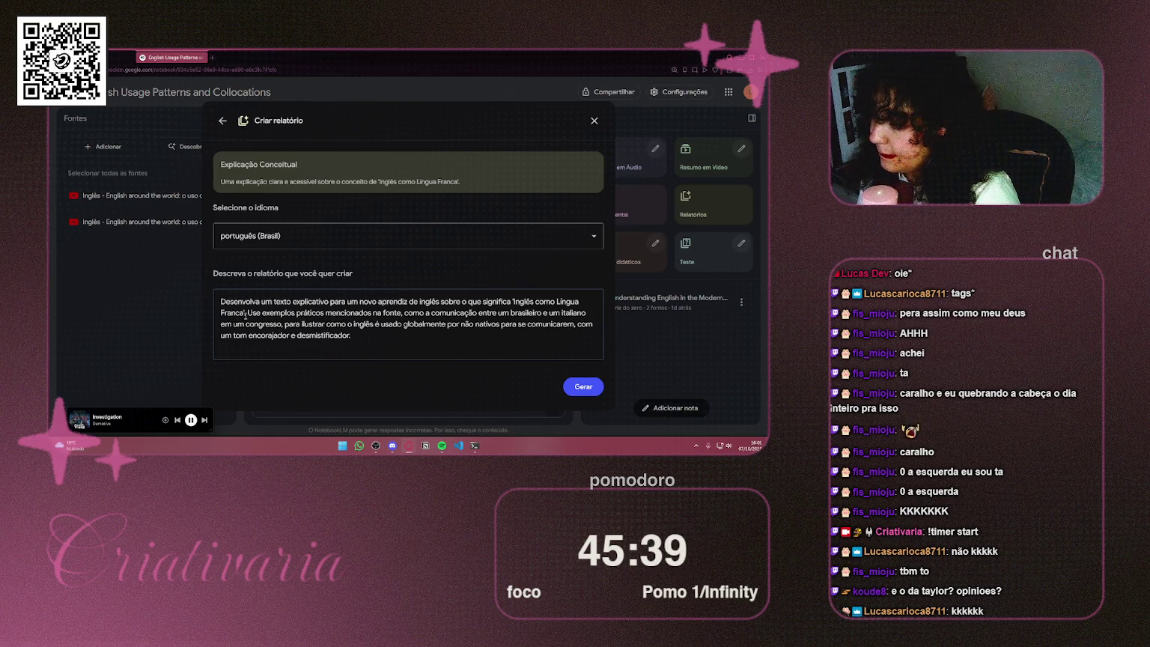
Step: Replace the Lingua Franca passage with 'com as informações passadas pelas fontes'
{"action": "left_click_drag", "start_coordinate": [244, 313], "coordinate": [330, 302]}
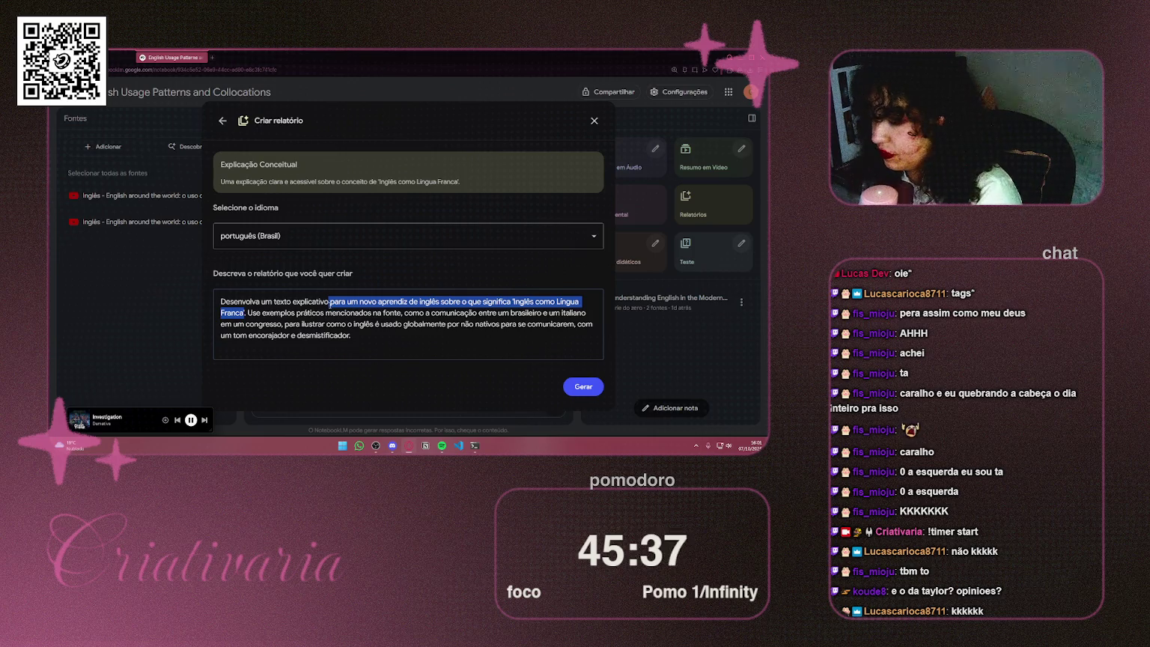
{"action": "key", "text": "BackSpace"}
{"action": "type", "text": "com a. Use exemplos práticos mencionados na fonte, como a comunicação"}
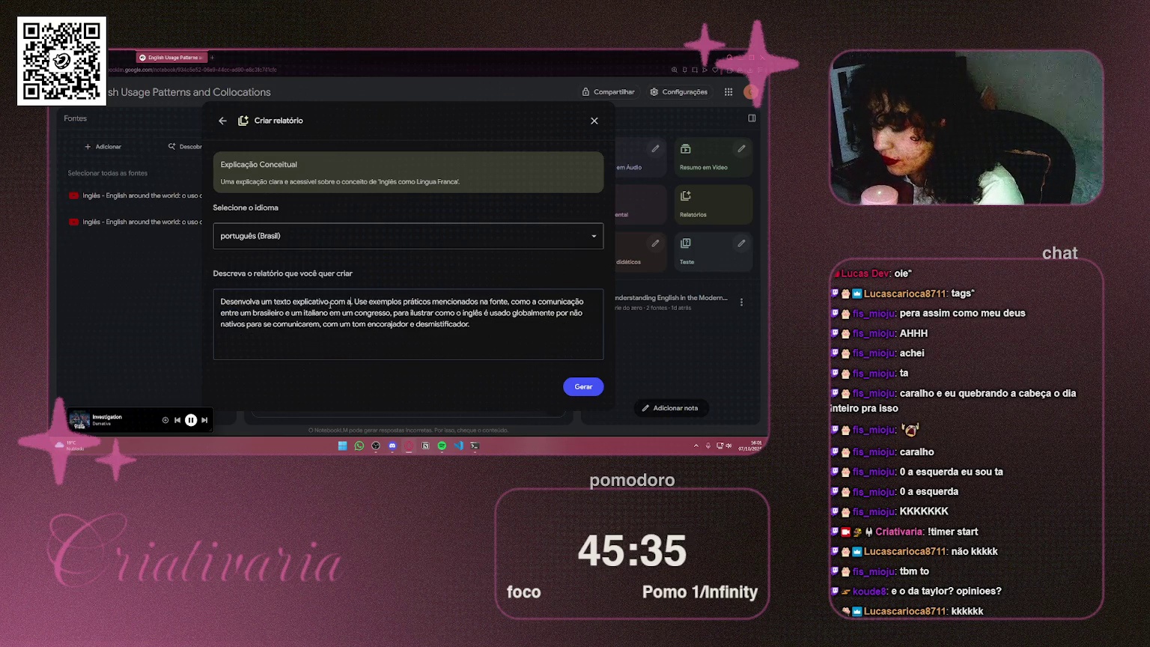
{"action": "type", "text": "s princ"}
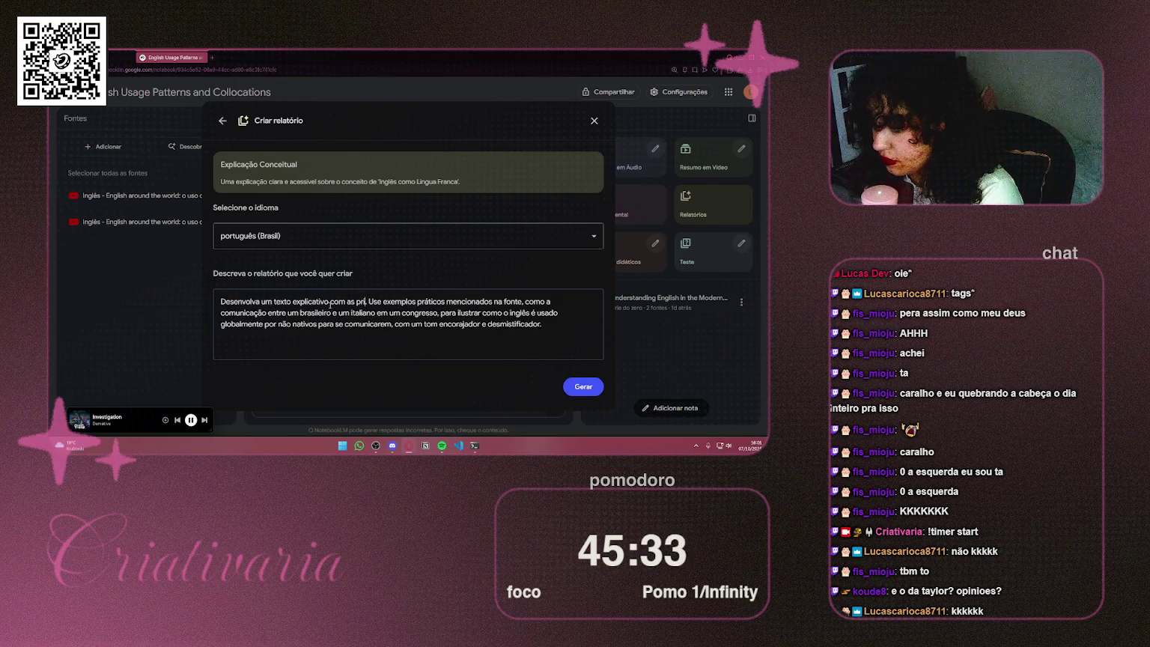
{"action": "type", "text": "ip"}
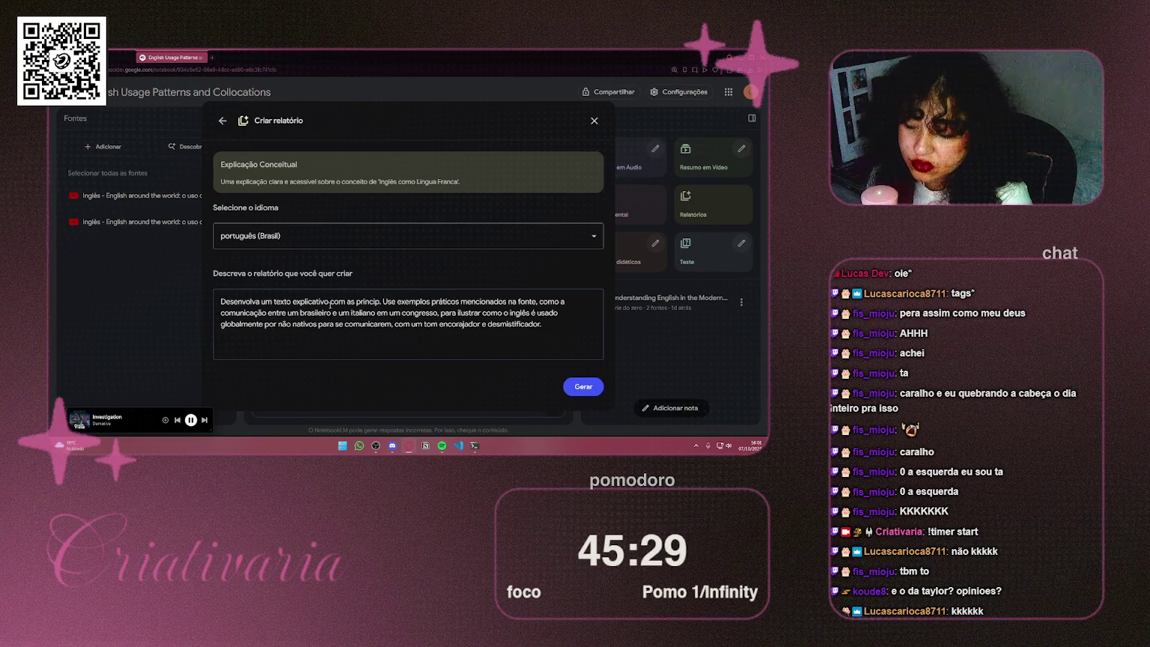
{"action": "type", "text": "ais"}
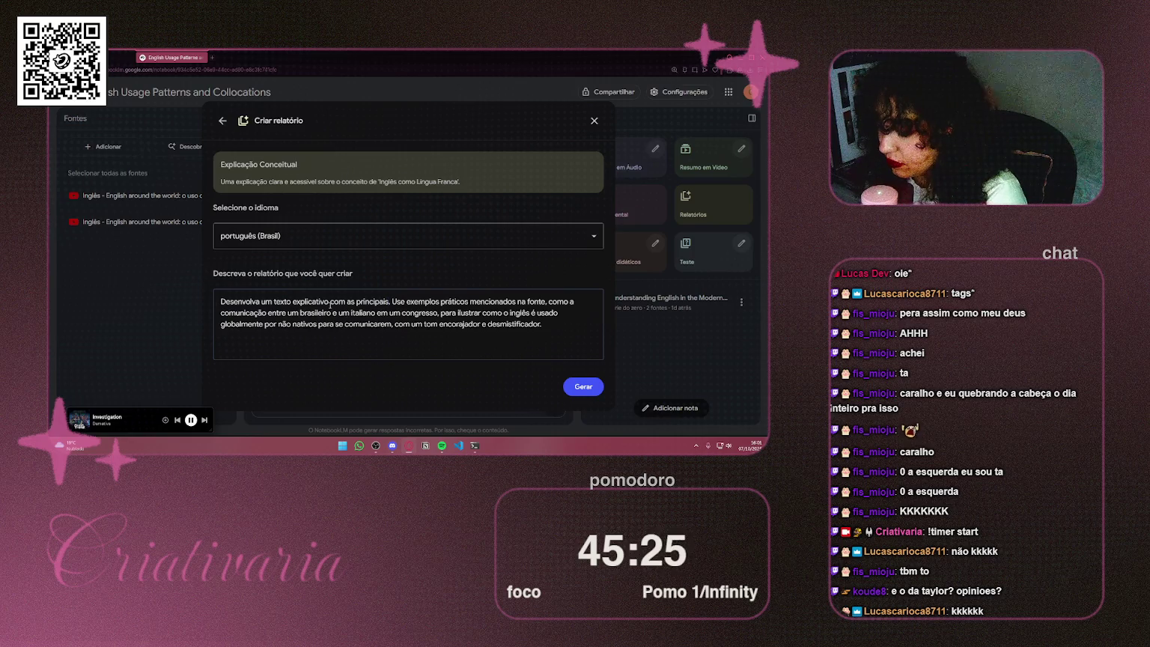
{"action": "key", "text": "BackSpace"}
{"action": "key", "text": "BackSpace"}
{"action": "key", "text": "BackSpace"}
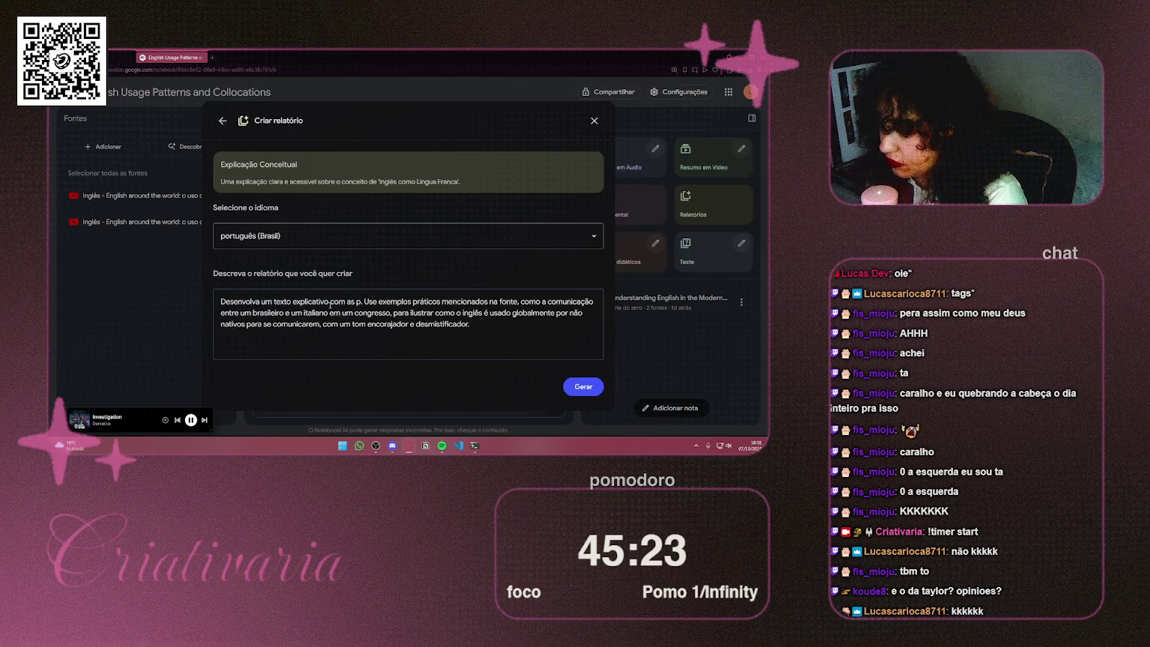
{"action": "type", "text": "informaç"}
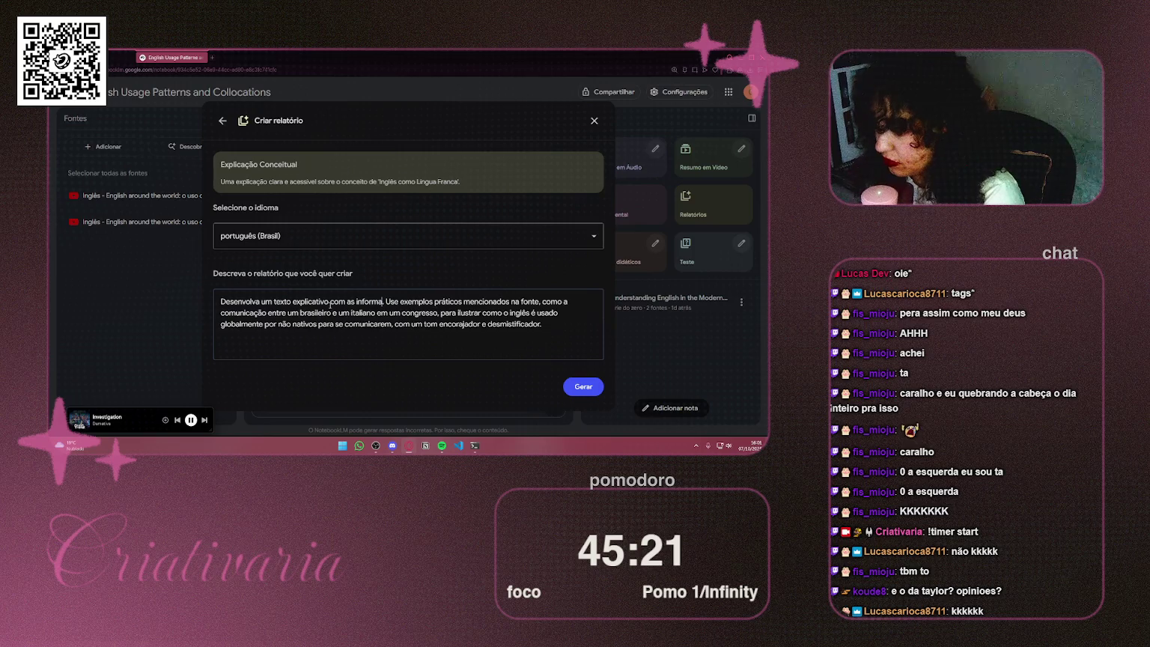
{"action": "type", "text": "ões passad"}
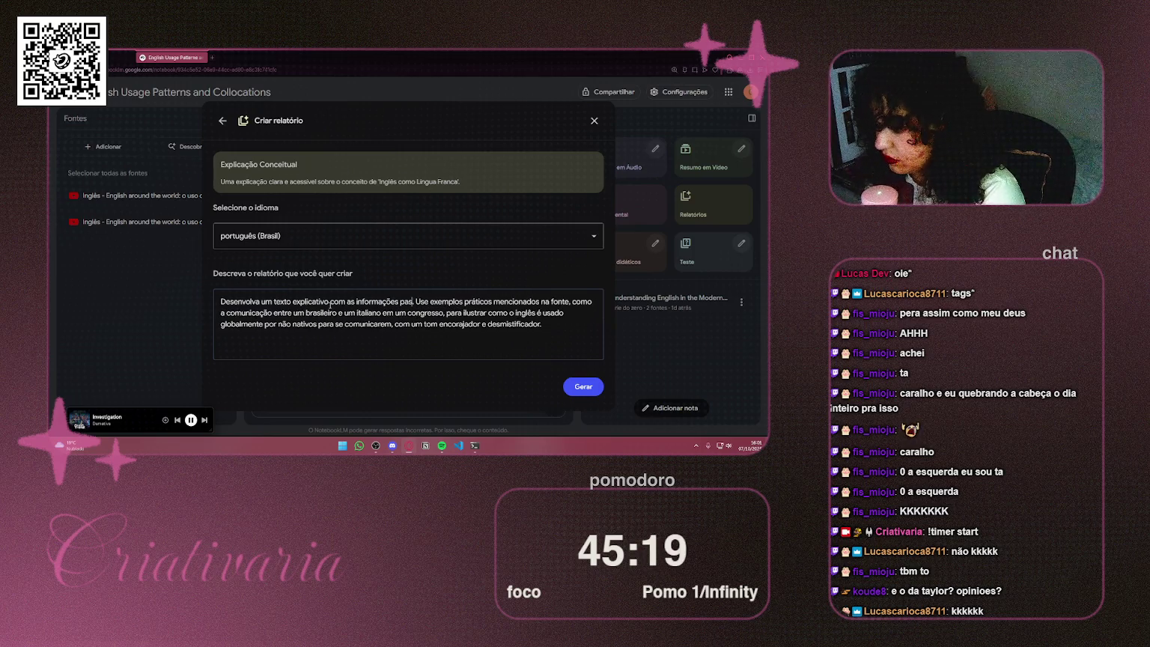
{"action": "type", "text": "a"}
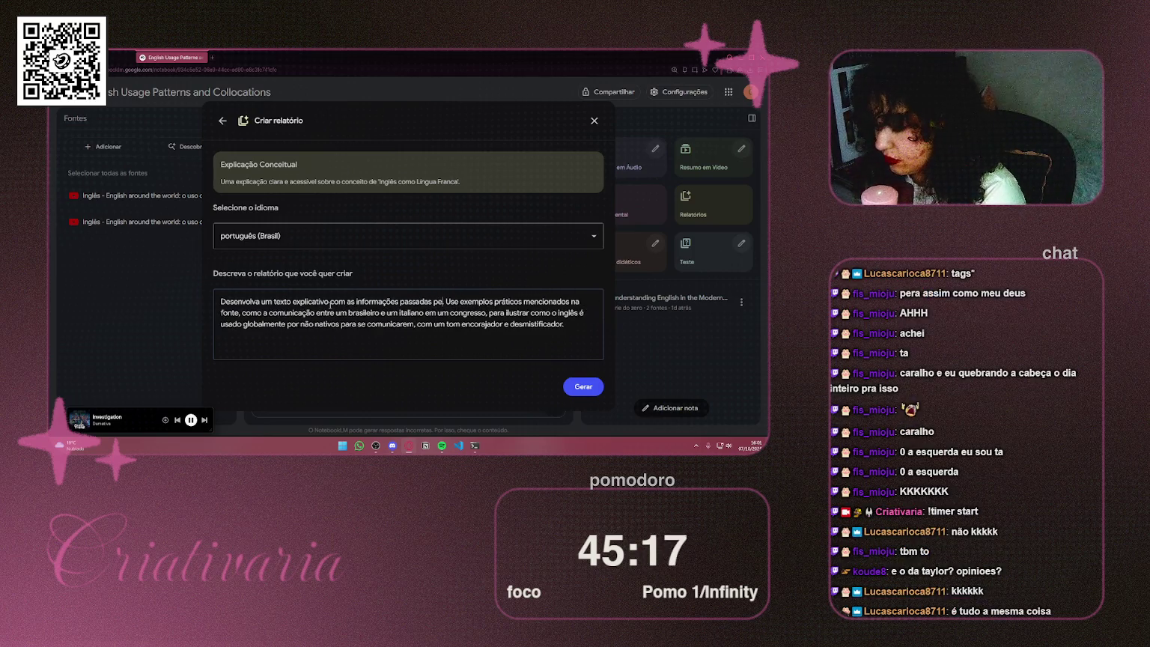
{"action": "type", "text": "s pelas d"}
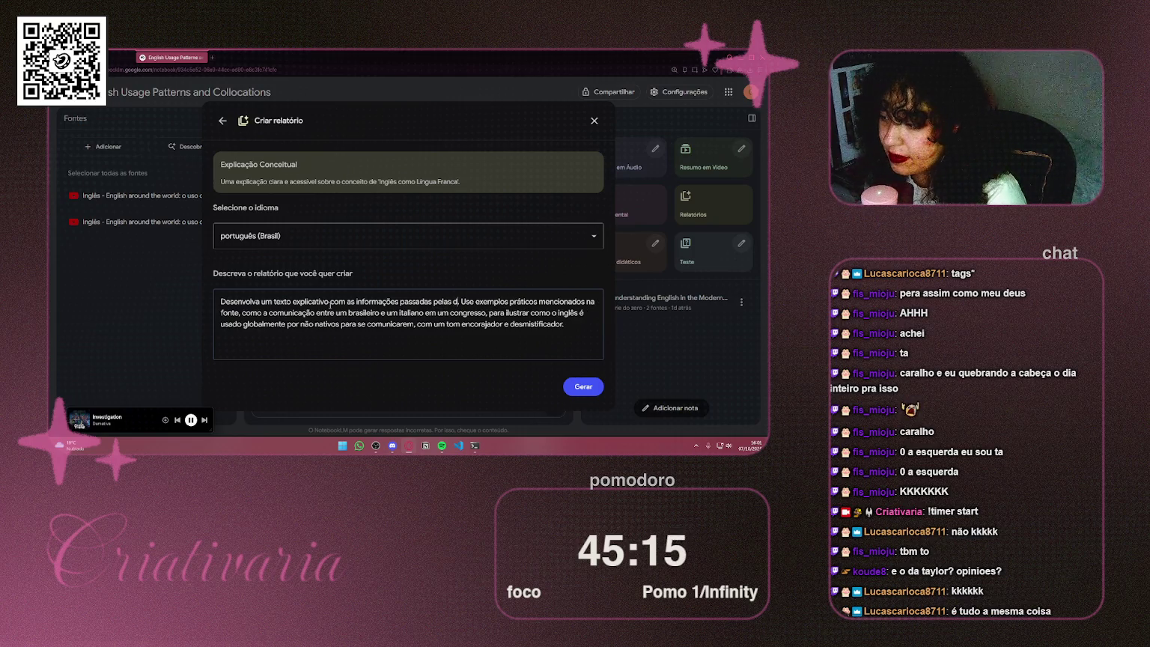
{"action": "key", "text": "BackSpace"}
{"action": "type", "text": "fontes"}
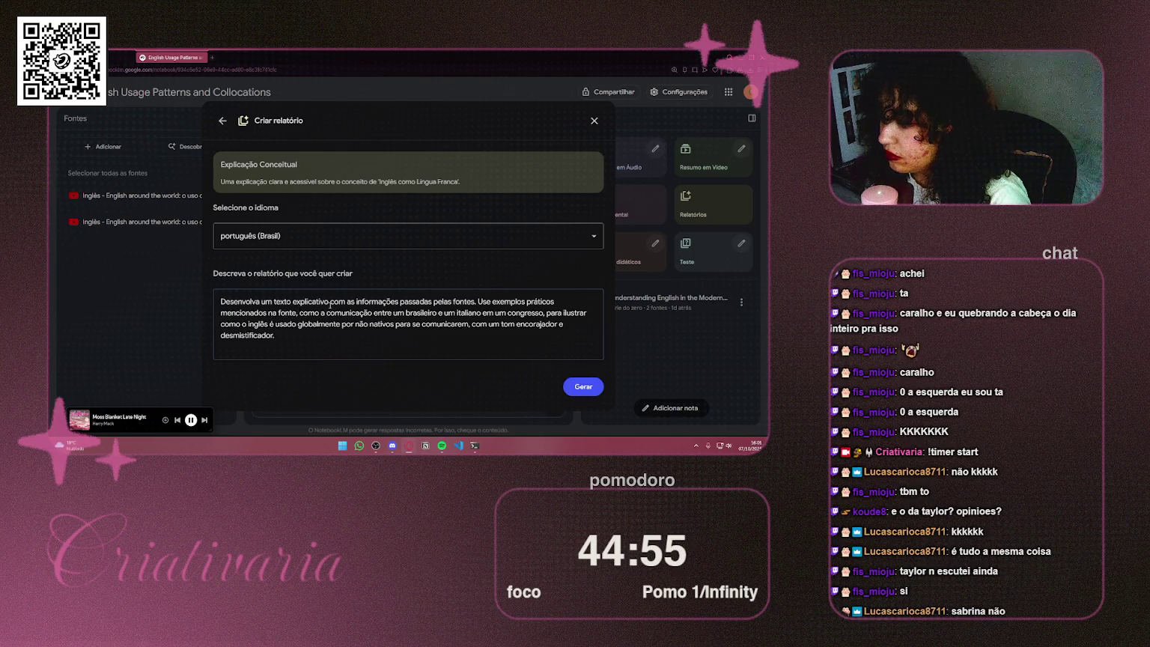
Step: Delete the description's closing text after 'Use exemplos práticos'
{"action": "key", "text": "ctrl+shift+End"}
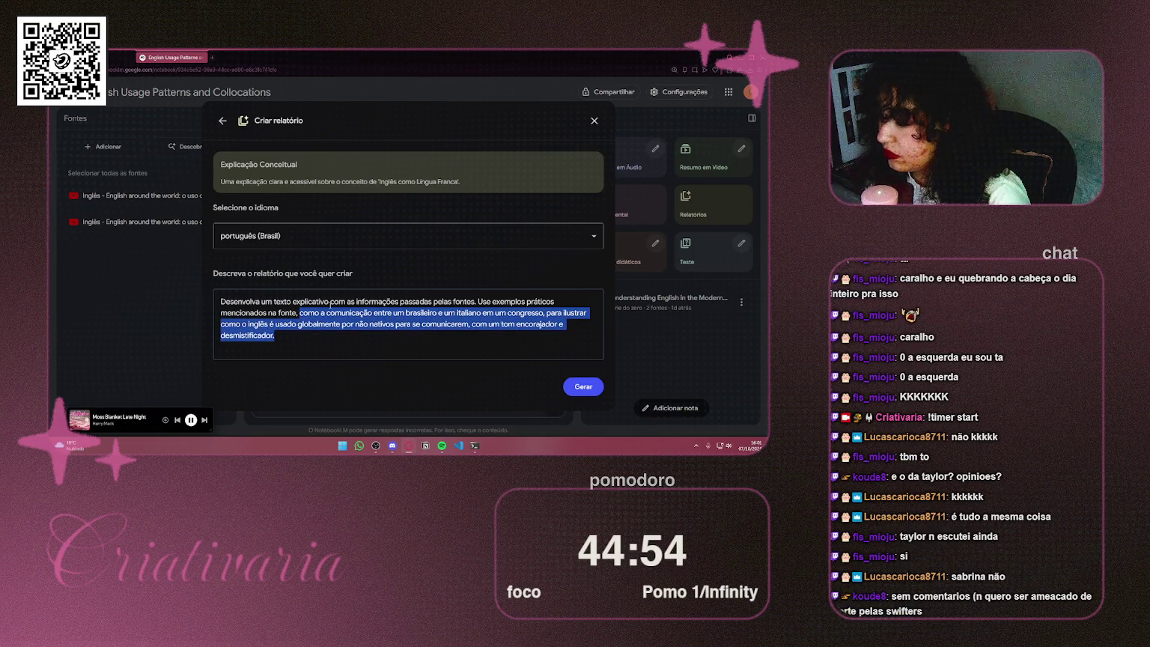
{"action": "key", "text": "BackSpace"}
{"action": "key", "text": "BackSpace"}
{"action": "key", "text": "BackSpace"}
{"action": "key", "text": "BackSpace"}
{"action": "key", "text": "BackSpace"}
{"action": "key", "text": "BackSpace"}
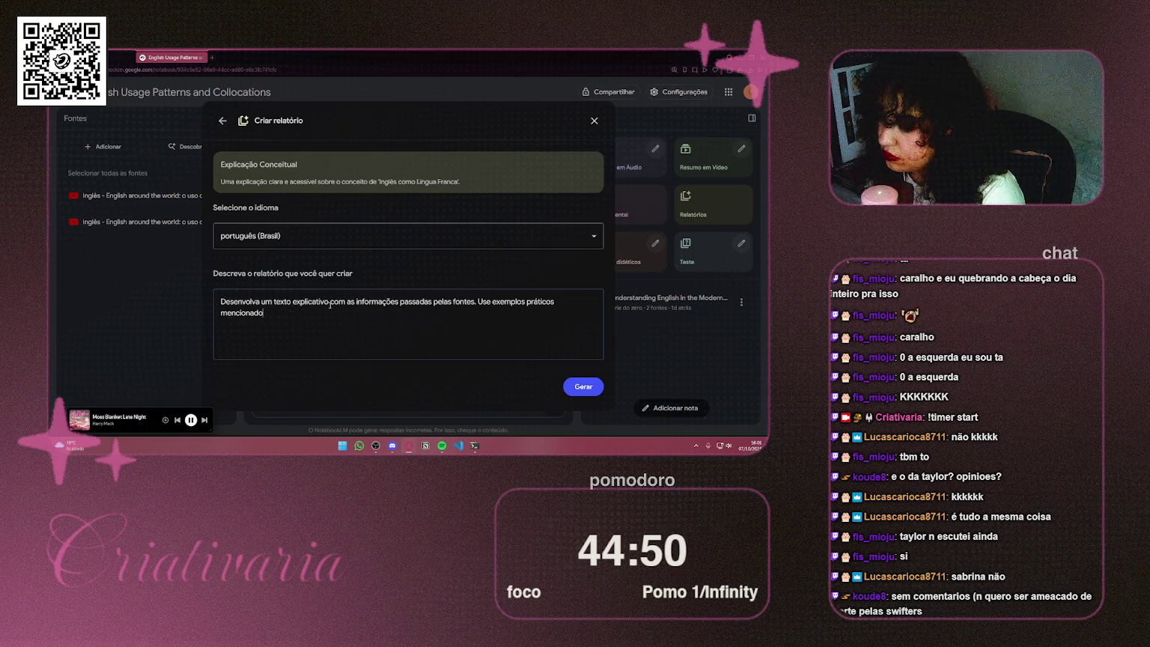
{"action": "key", "text": "BackSpace"}
{"action": "key", "text": "BackSpace"}
{"action": "key", "text": "BackSpace"}
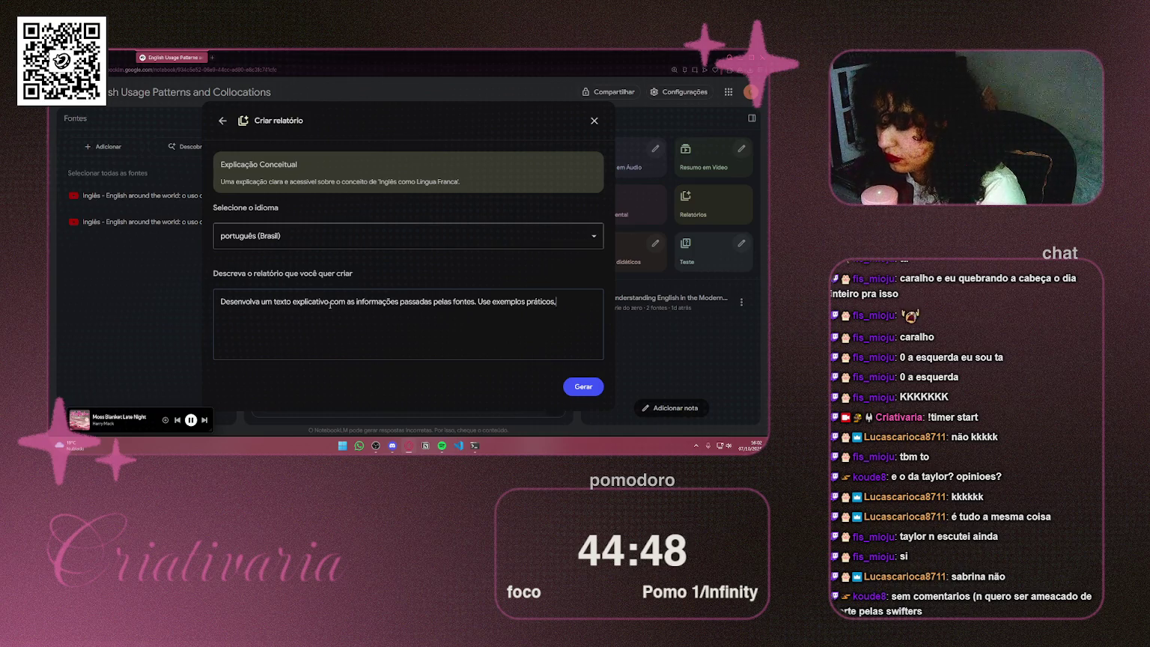
Step: Append ', e siga uma estrutura linear, aonde uma informação leva a outra, separando por títulos'
{"action": "type", "text": ", e siga uma estrutura "}
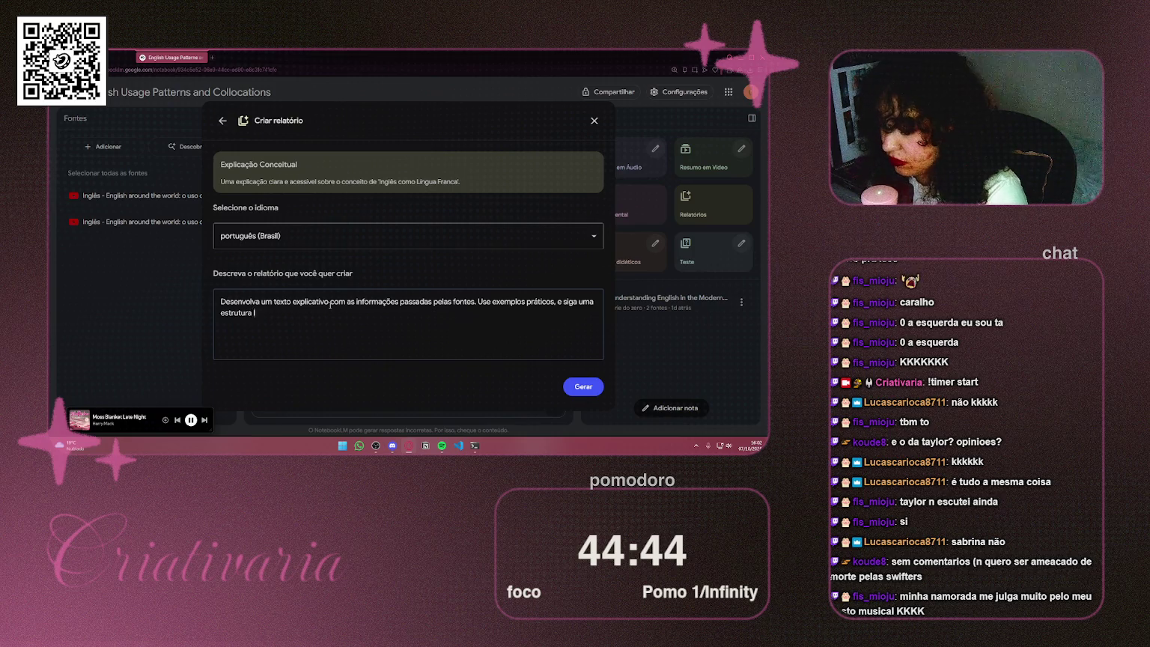
{"action": "type", "text": "linear, aonde um"}
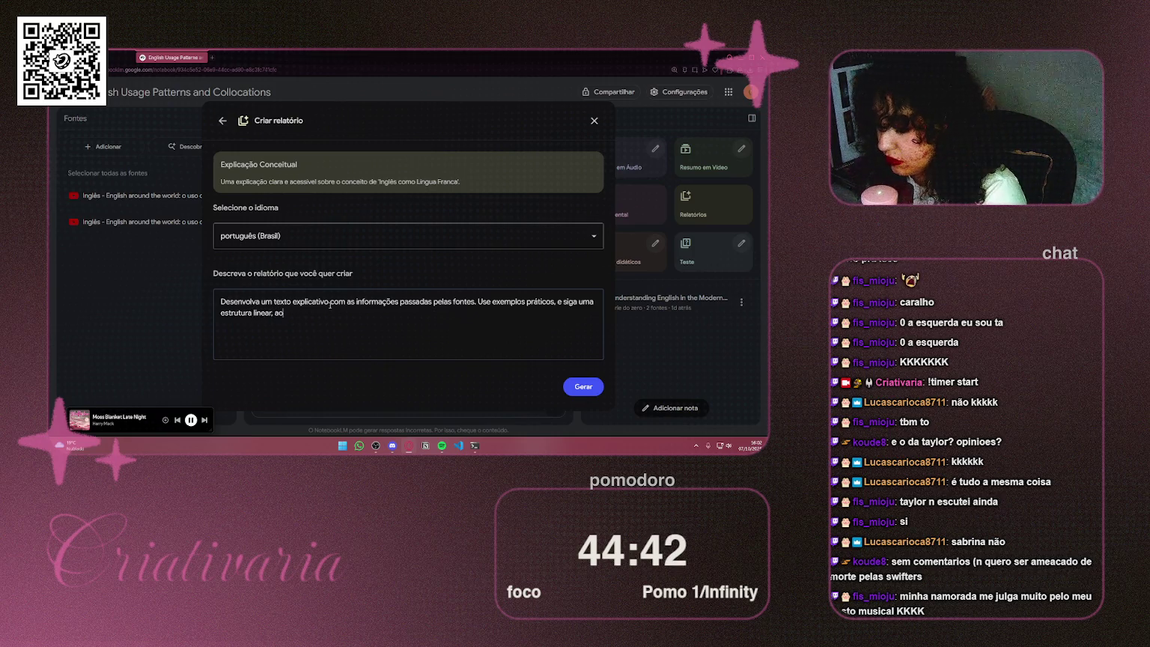
{"action": "type", "text": "a infor"}
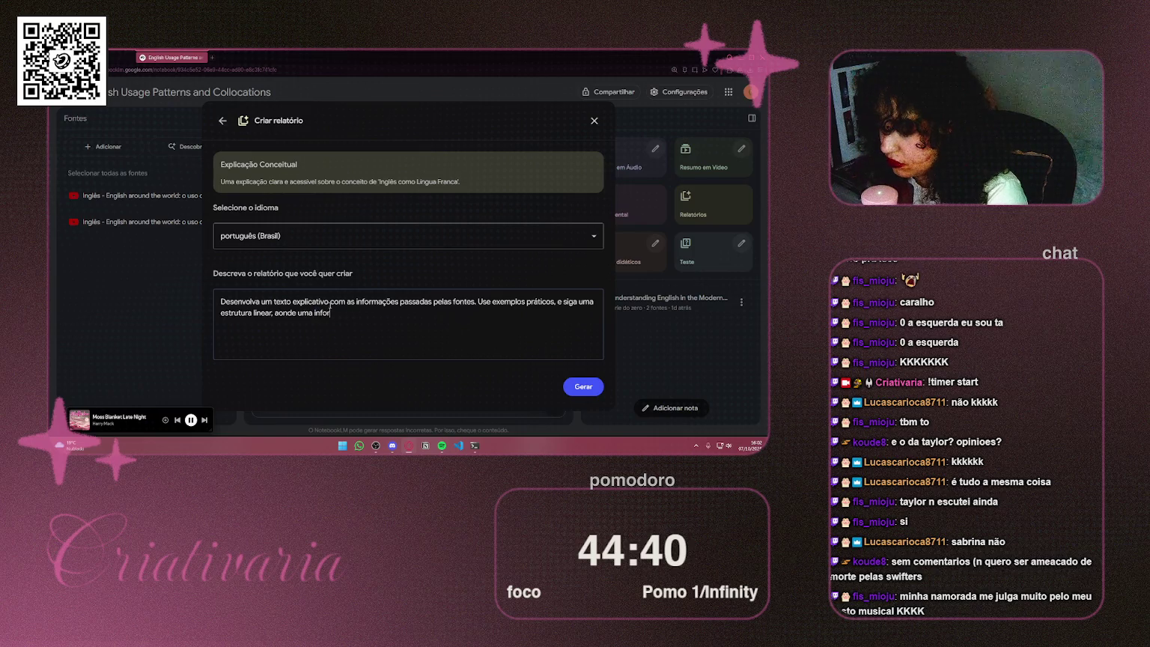
{"action": "type", "text": "mação lev"}
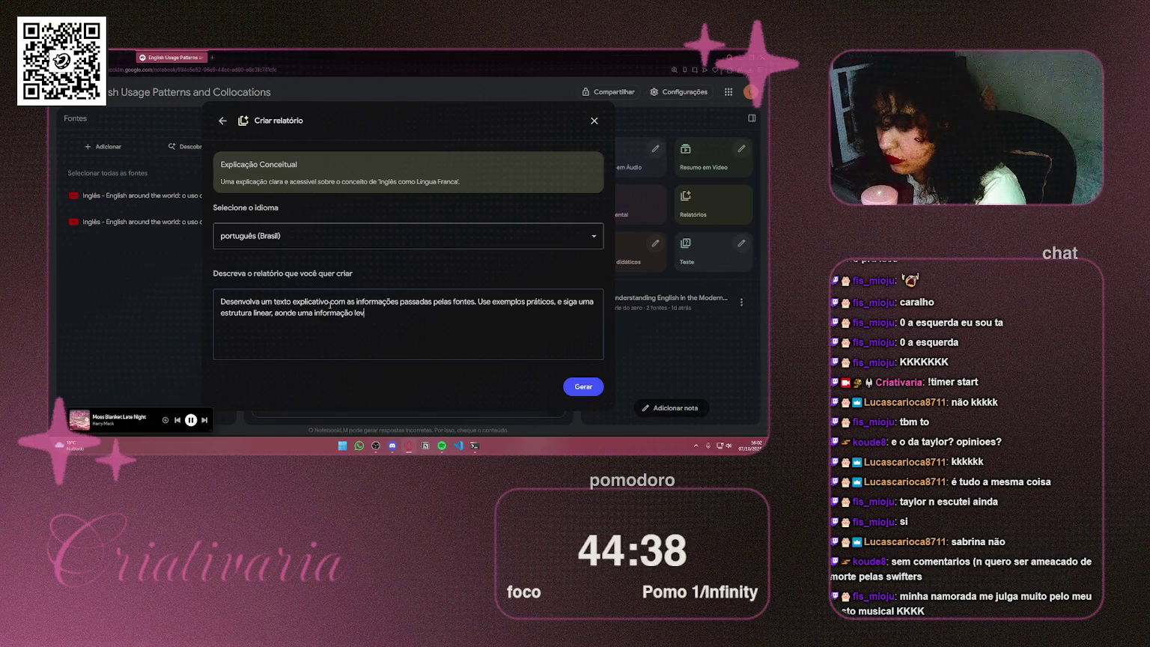
{"action": "type", "text": "a a outra"}
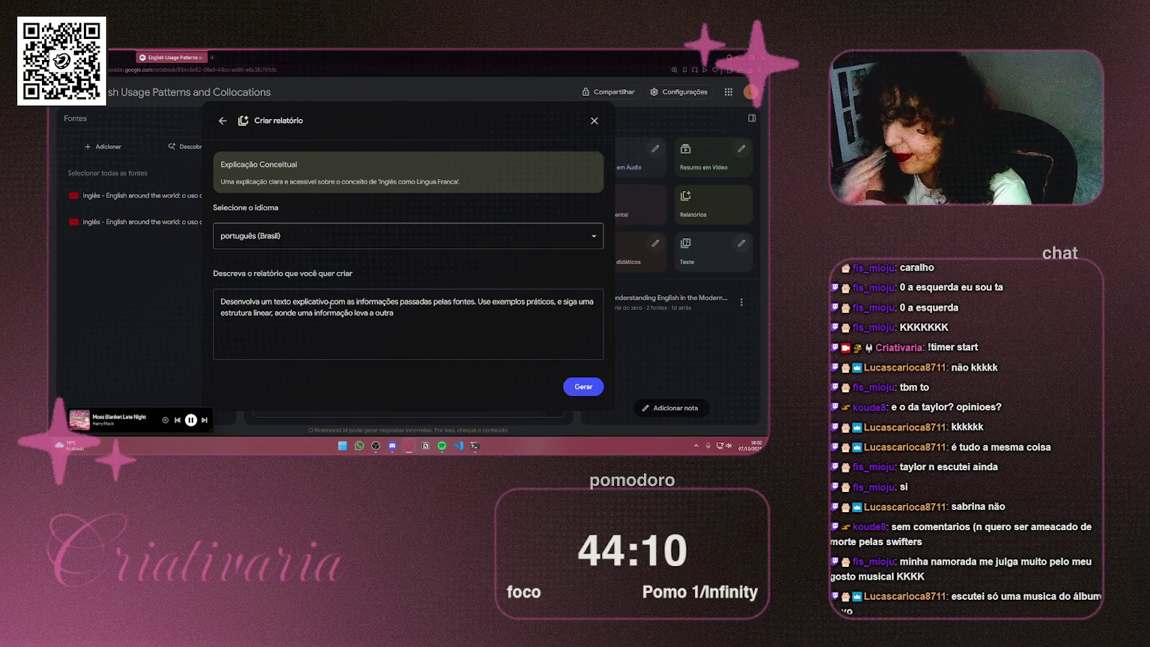
{"action": "type", "text": ", separando"}
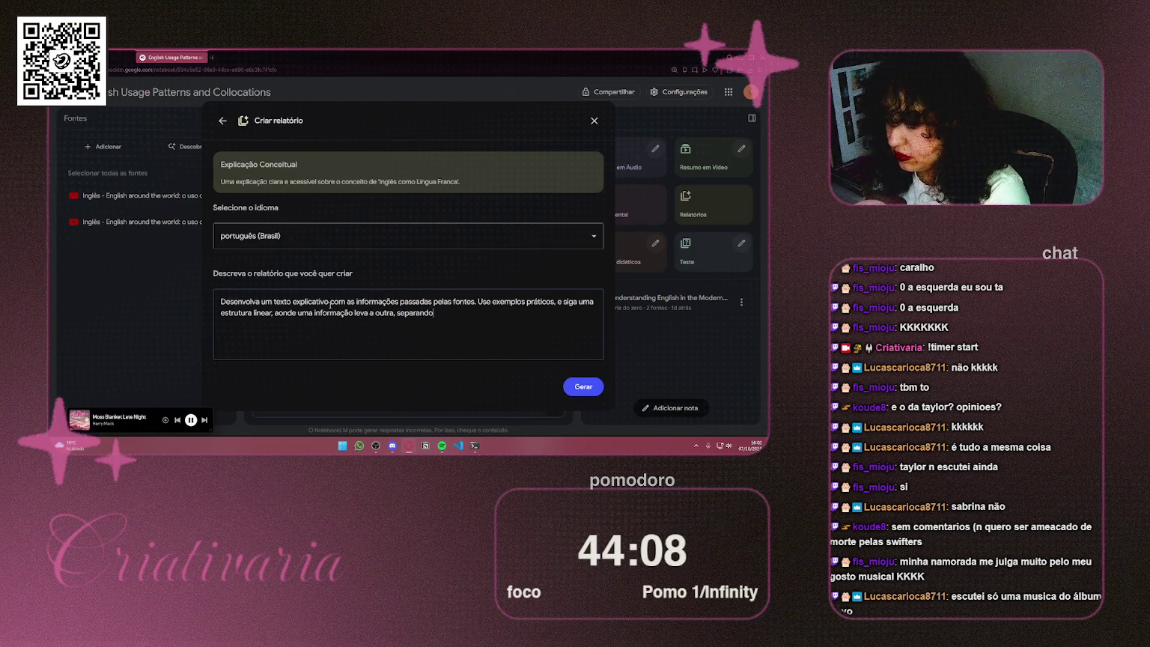
{"action": "type", "text": " por titu"}
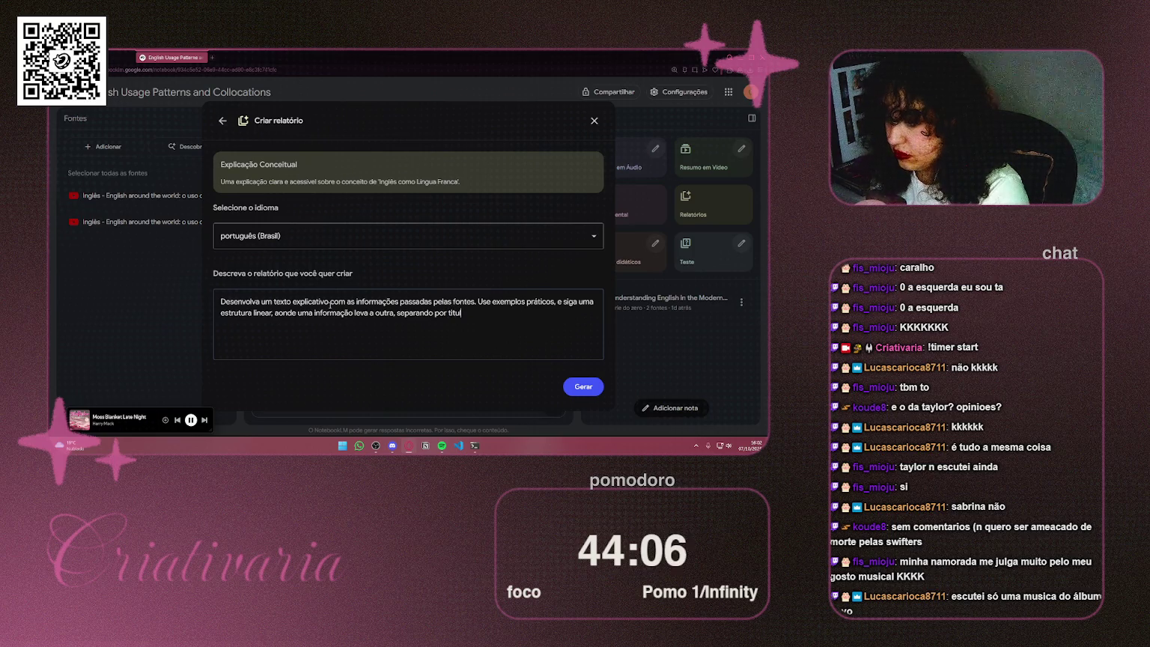
{"action": "type", "text": "los"}
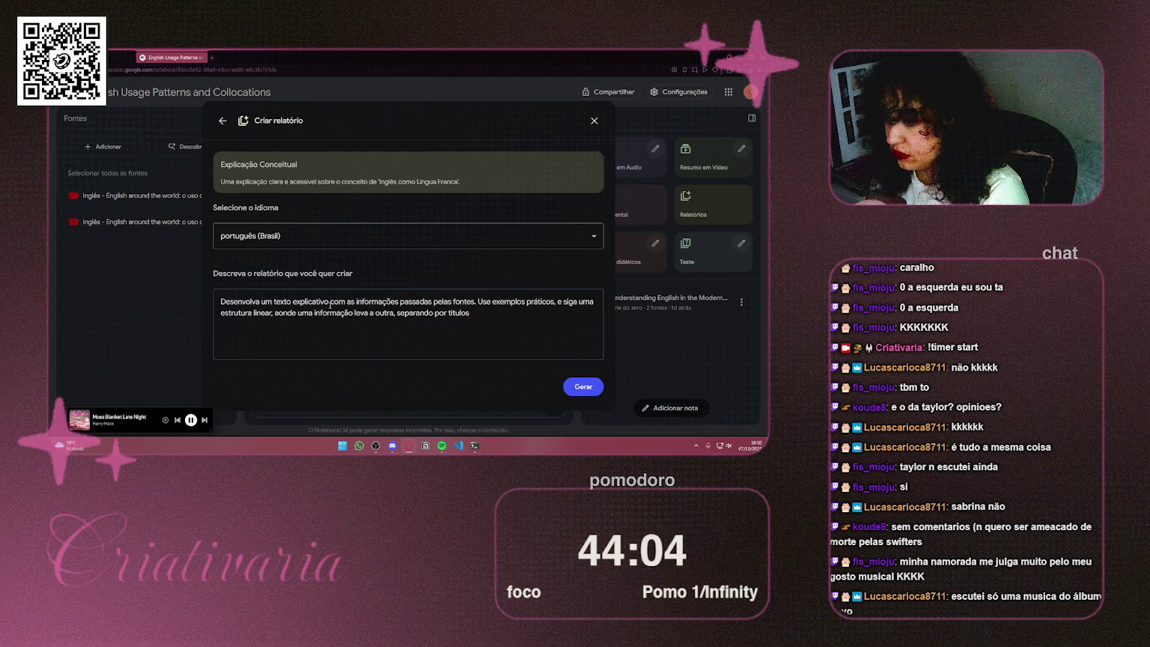
{"action": "type", "text": "s"}
{"action": "key", "text": "BackSpace"}
{"action": "key", "text": "BackSpace"}
{"action": "key", "text": "BackSpace"}
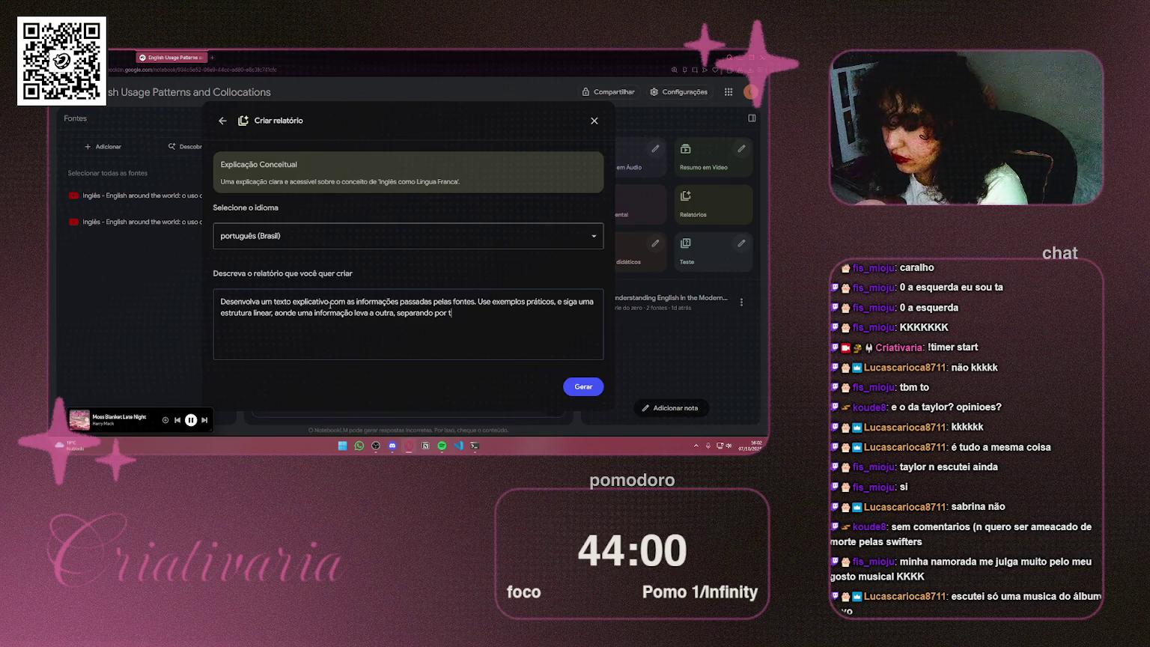
{"action": "type", "text": "ítulos"}
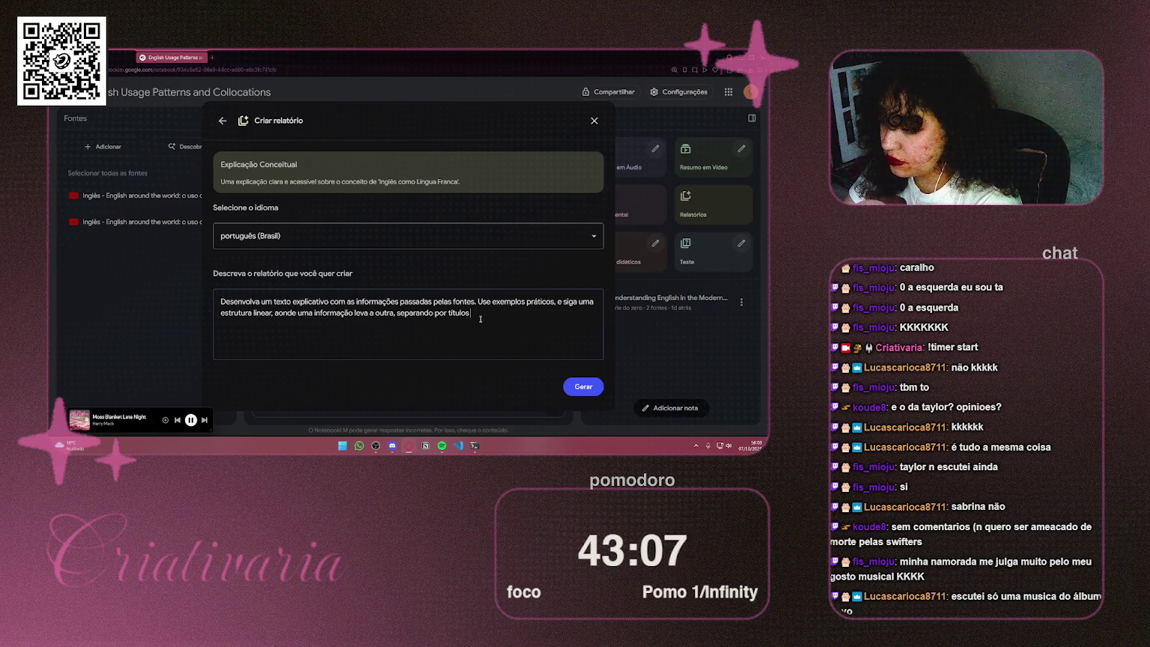
Step: Append 'cada um dos tópicos explicados pela fonte' to the report description and select all of it
{"action": "type", "text": " cad"}
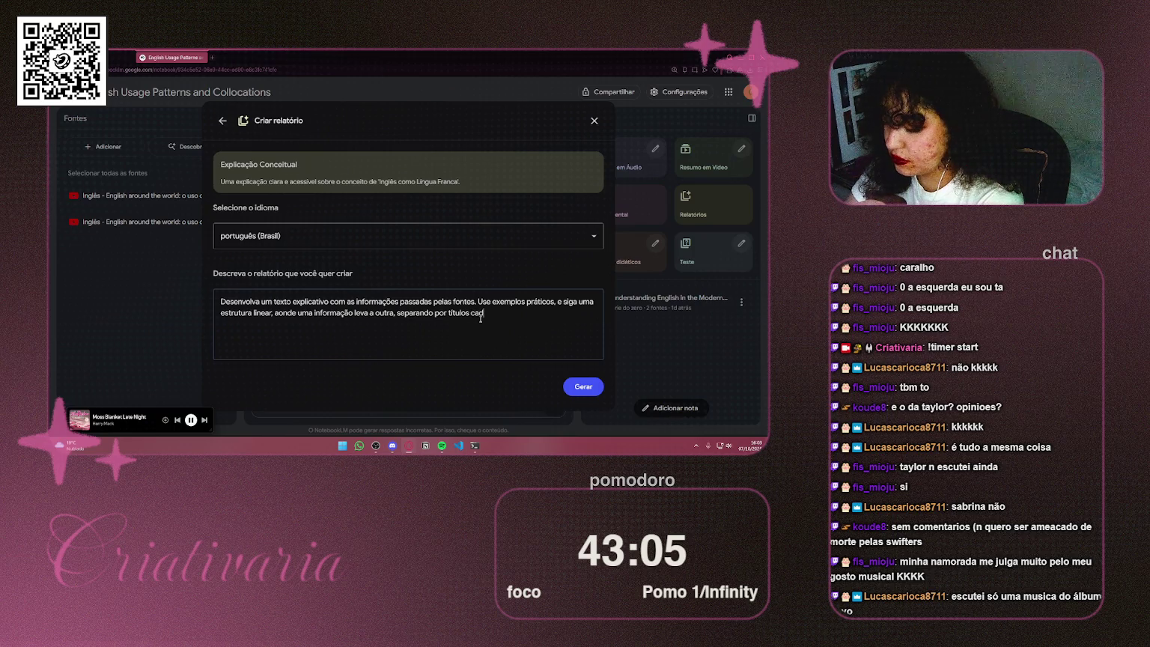
{"action": "type", "text": "a um dos "}
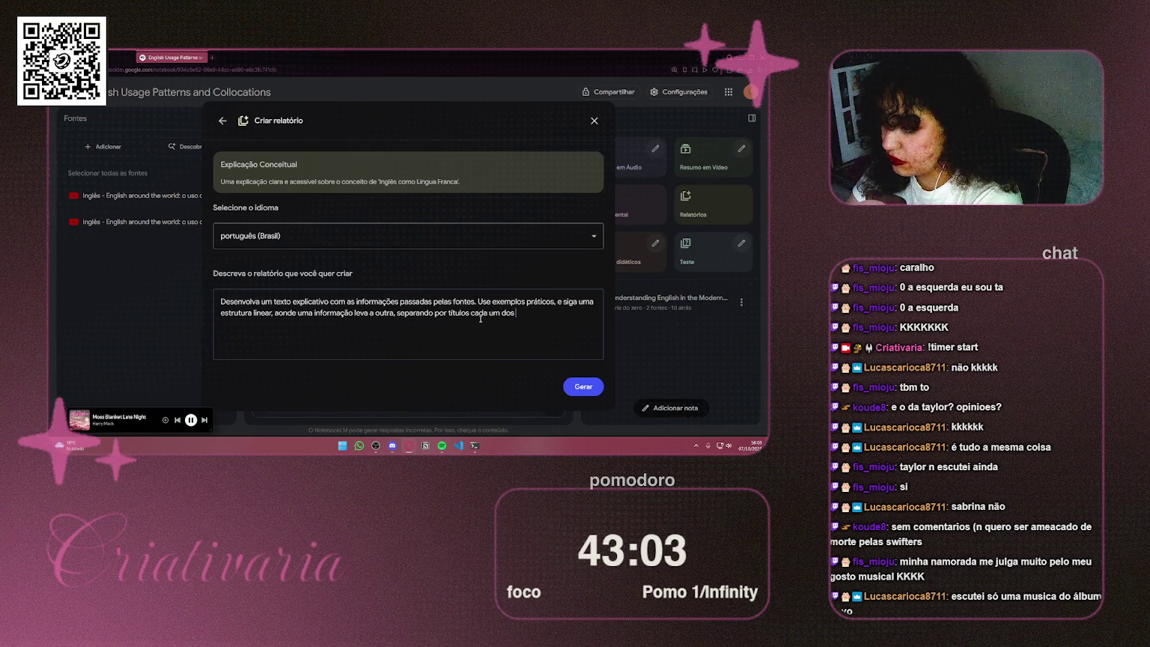
{"action": "type", "text": "tópico"}
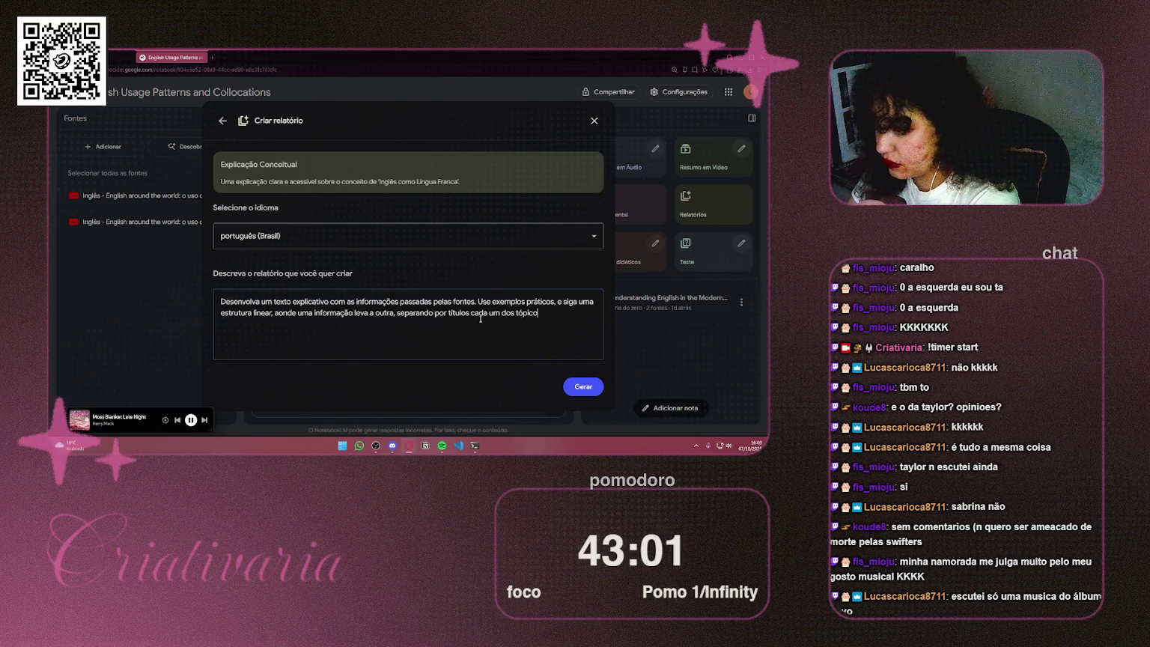
{"action": "type", "text": "s explicad"}
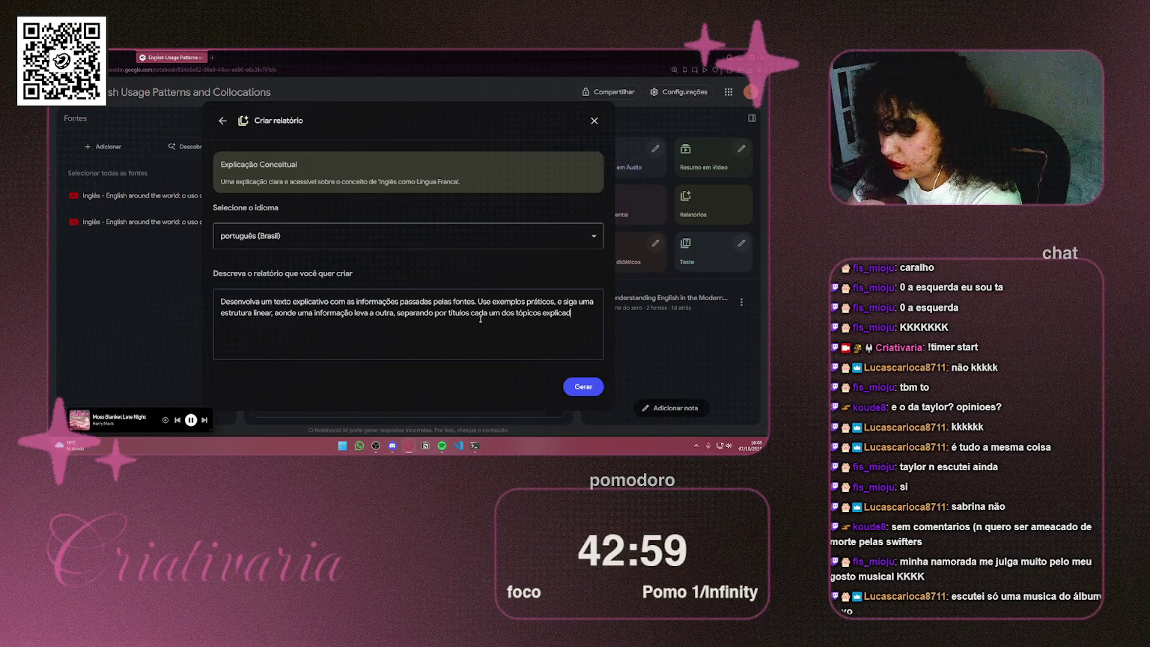
{"action": "type", "text": "os pela "}
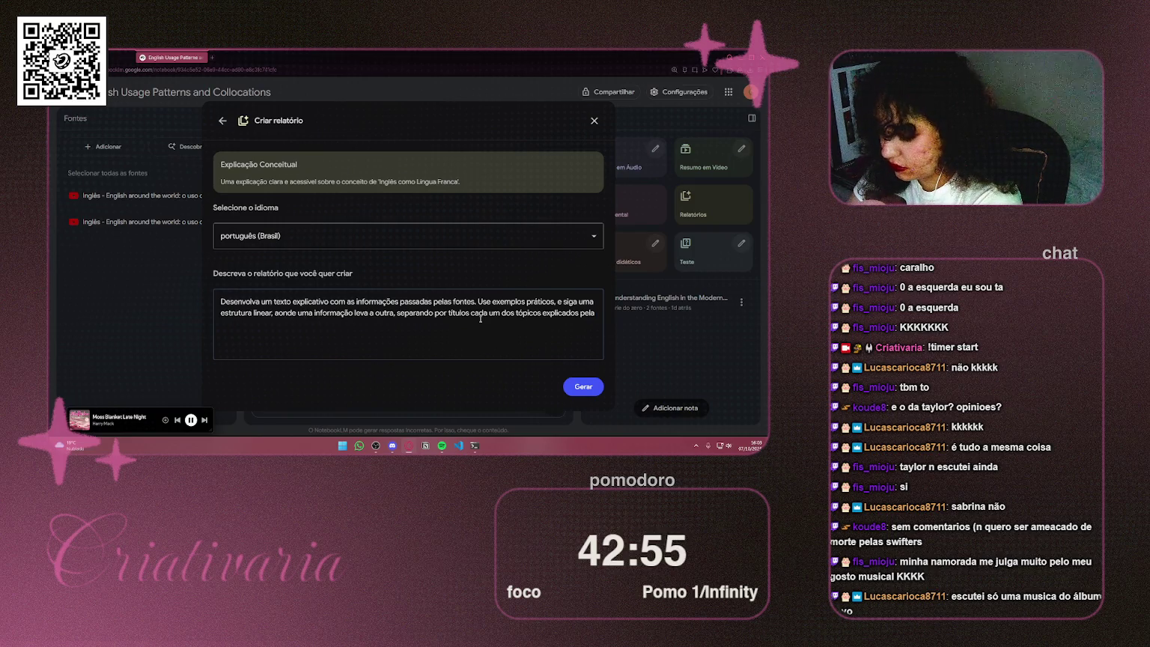
{"action": "type", "text": "fonte."}
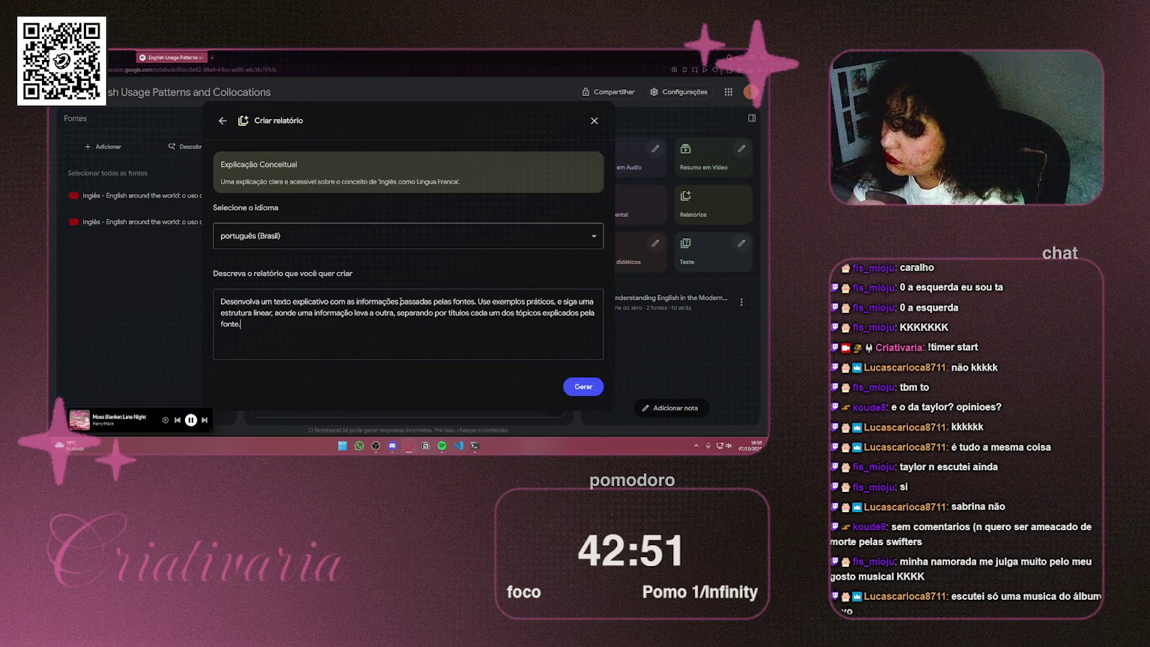
{"action": "left_click_drag", "start_coordinate": [290, 329], "coordinate": [193, 294]}
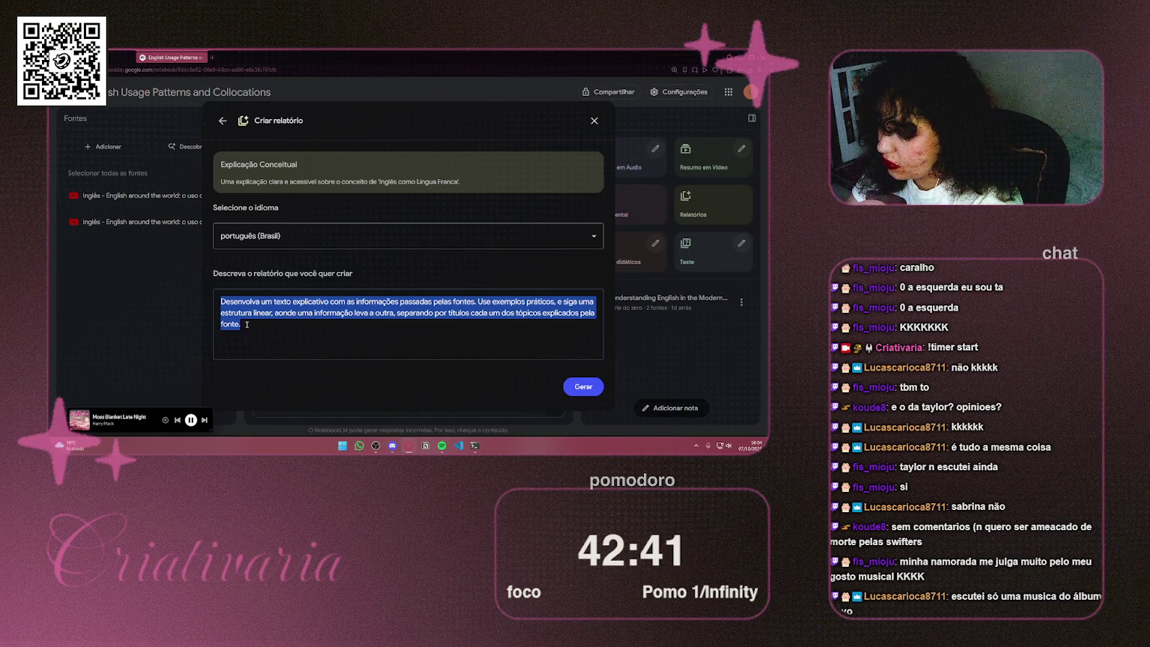
Step: Add 'de cada um dos temas abordados pela fonte, mas de maneira simples e descontraída' and generate the report
{"action": "left_click", "coordinate": [248, 324]}
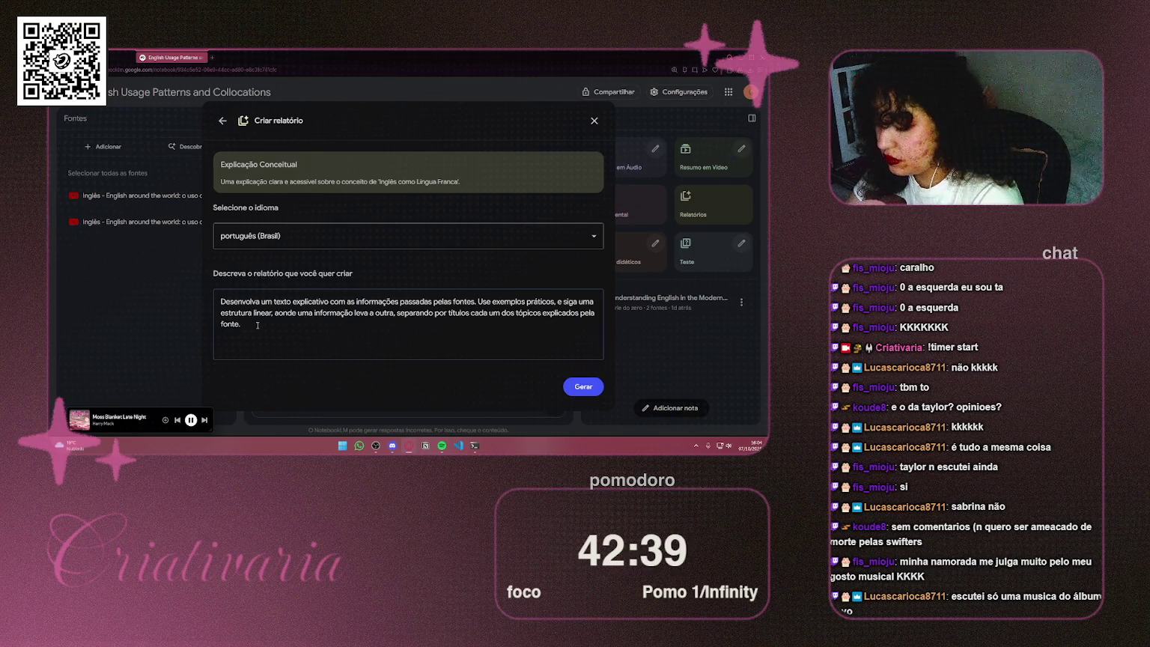
{"action": "key", "text": "Return"}
{"action": "type", "text": "Abort"}
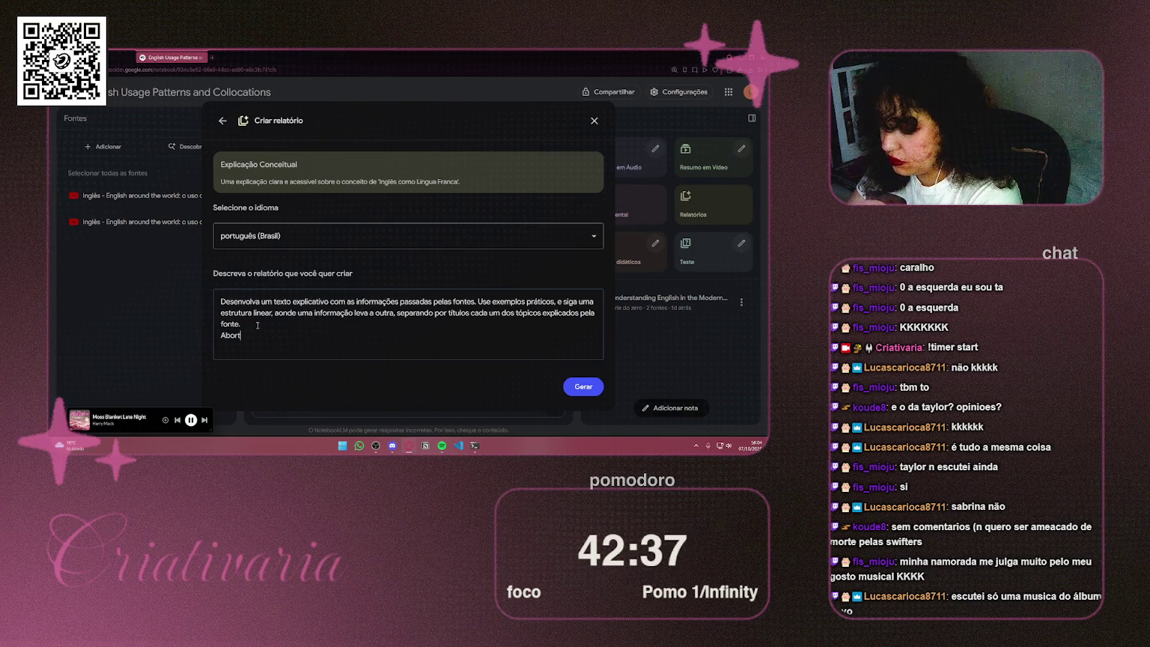
{"action": "key", "text": "BackSpace"}
{"action": "type", "text": "de cada"}
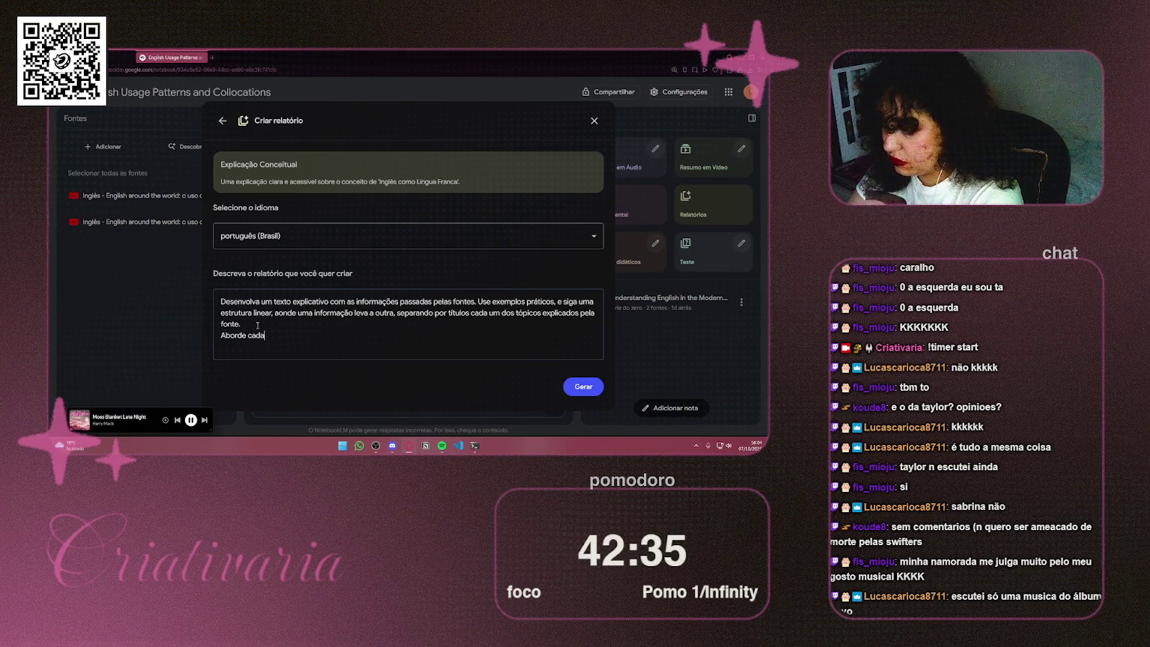
{"action": "type", "text": " um dos te"}
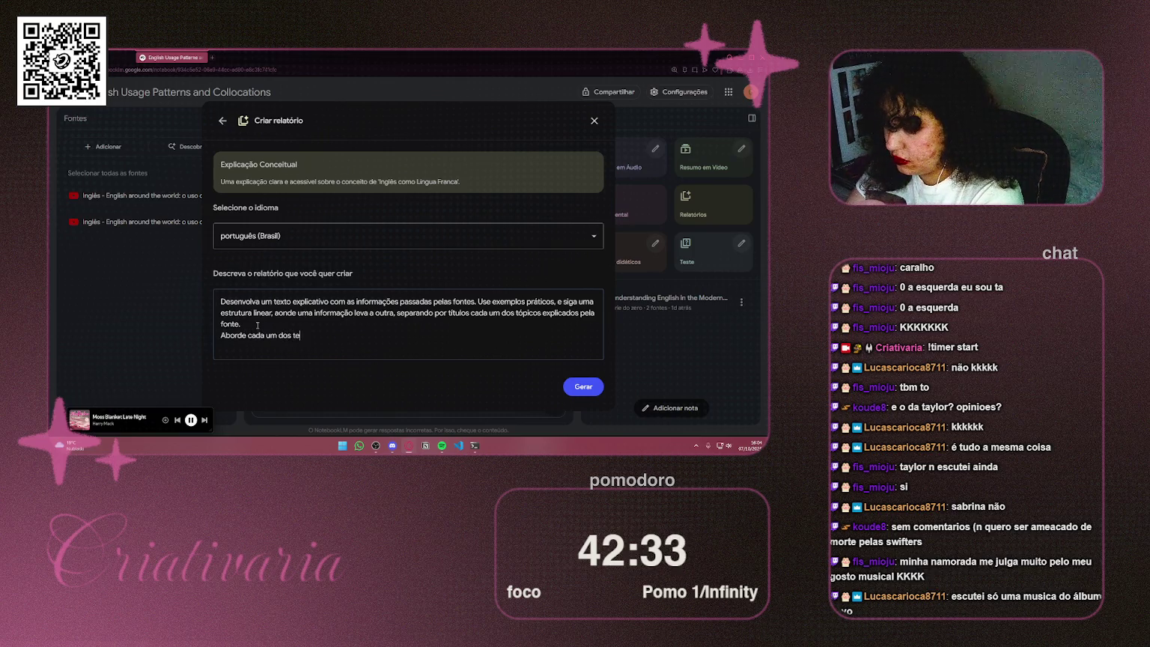
{"action": "type", "text": "mas abordado"}
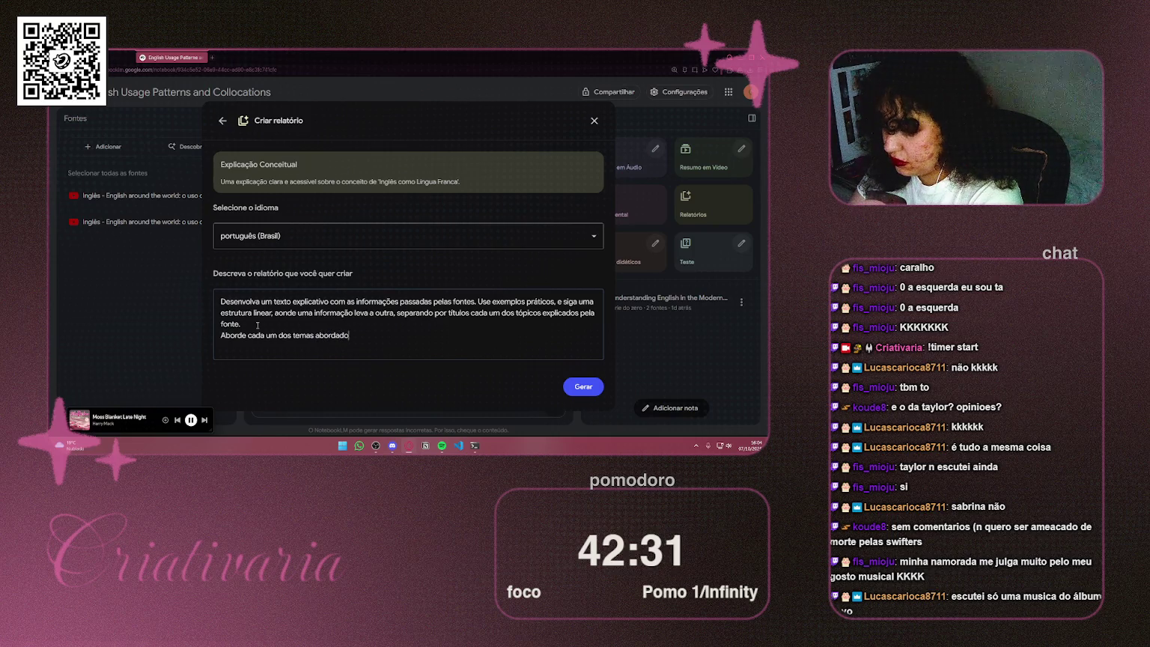
{"action": "type", "text": "s pela f"}
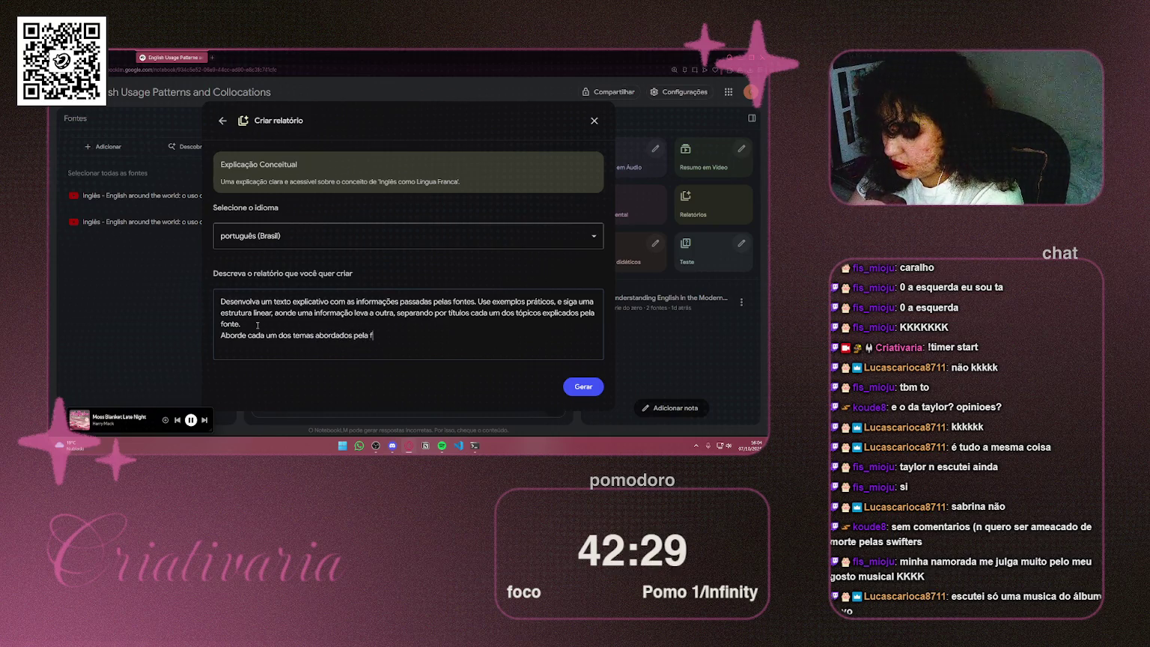
{"action": "type", "text": "onte, ma"}
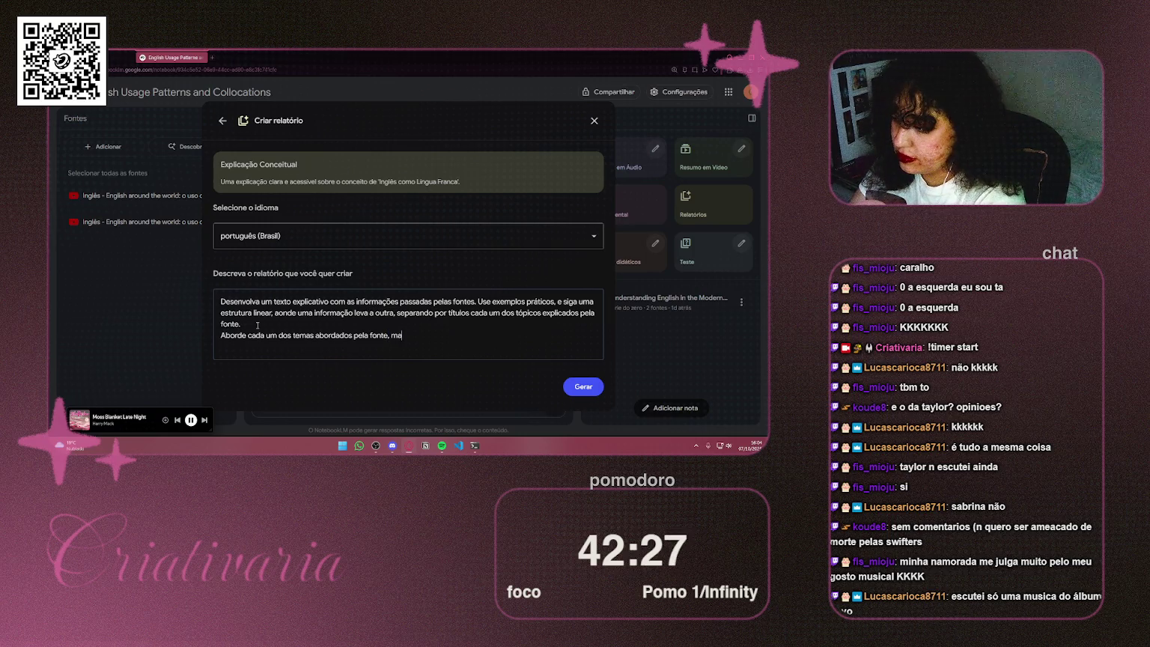
{"action": "type", "text": "s "}
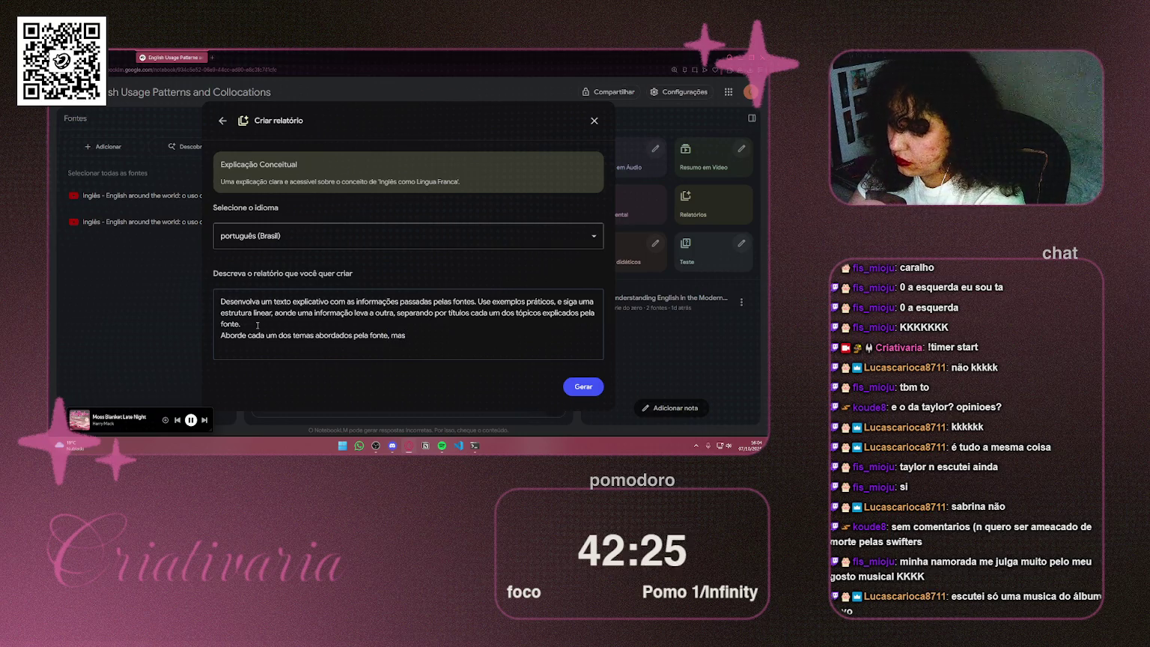
{"action": "type", "text": "de mand"}
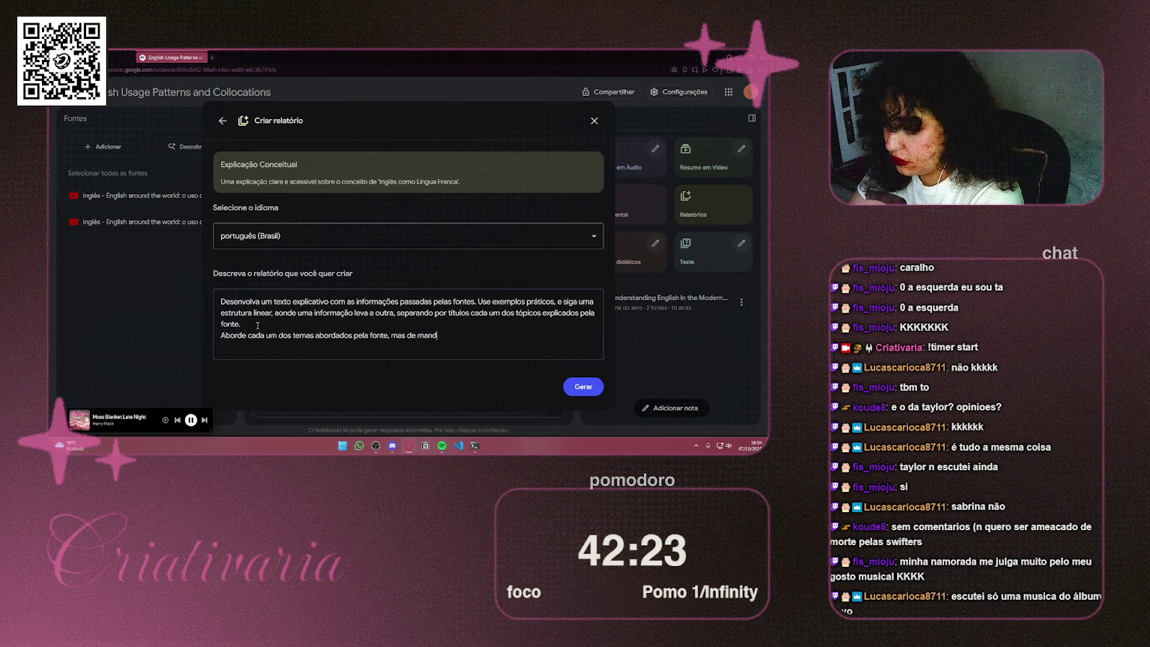
{"action": "key", "text": "BackSpace"}
{"action": "type", "text": "eira "}
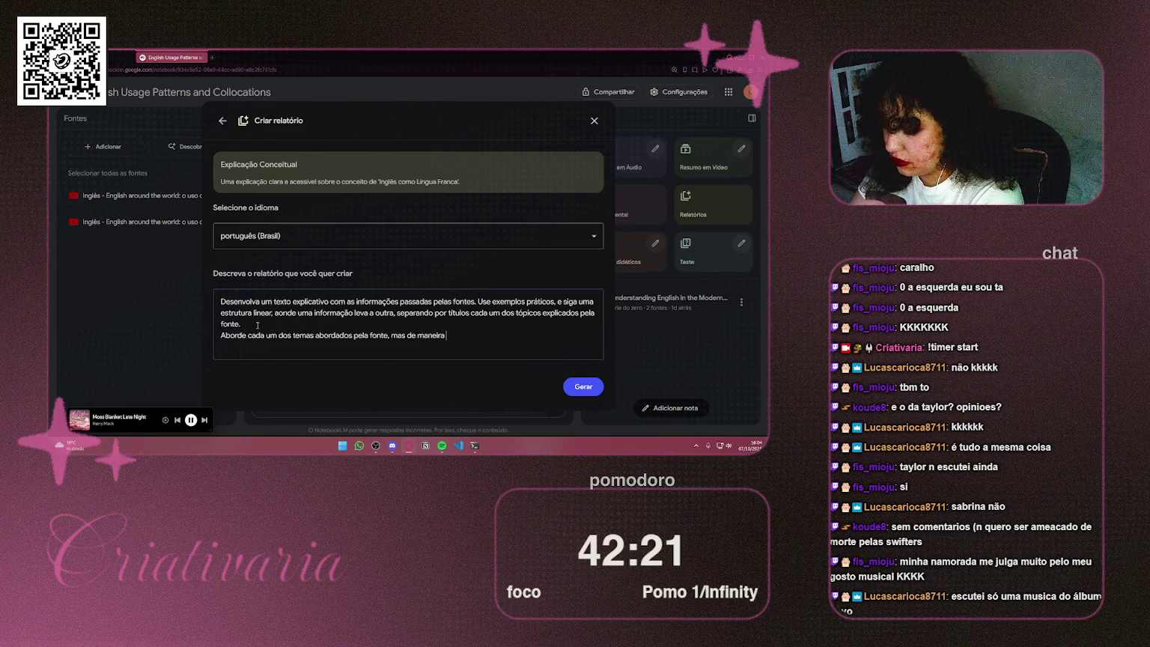
{"action": "type", "text": "simples e "}
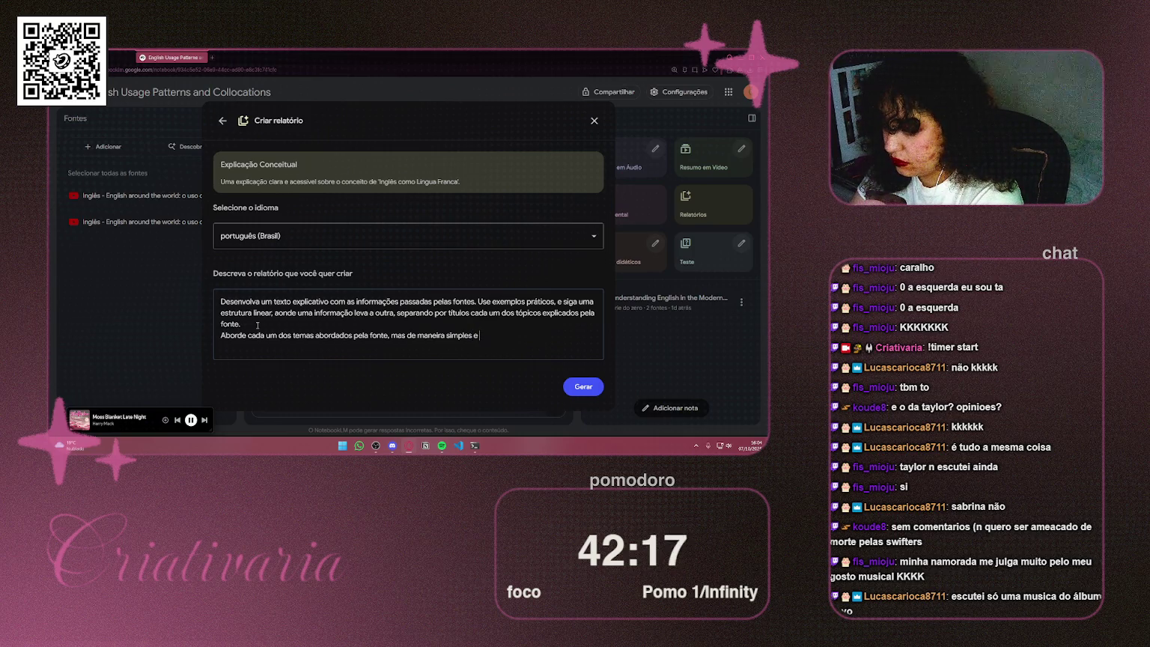
{"action": "type", "text": " de"}
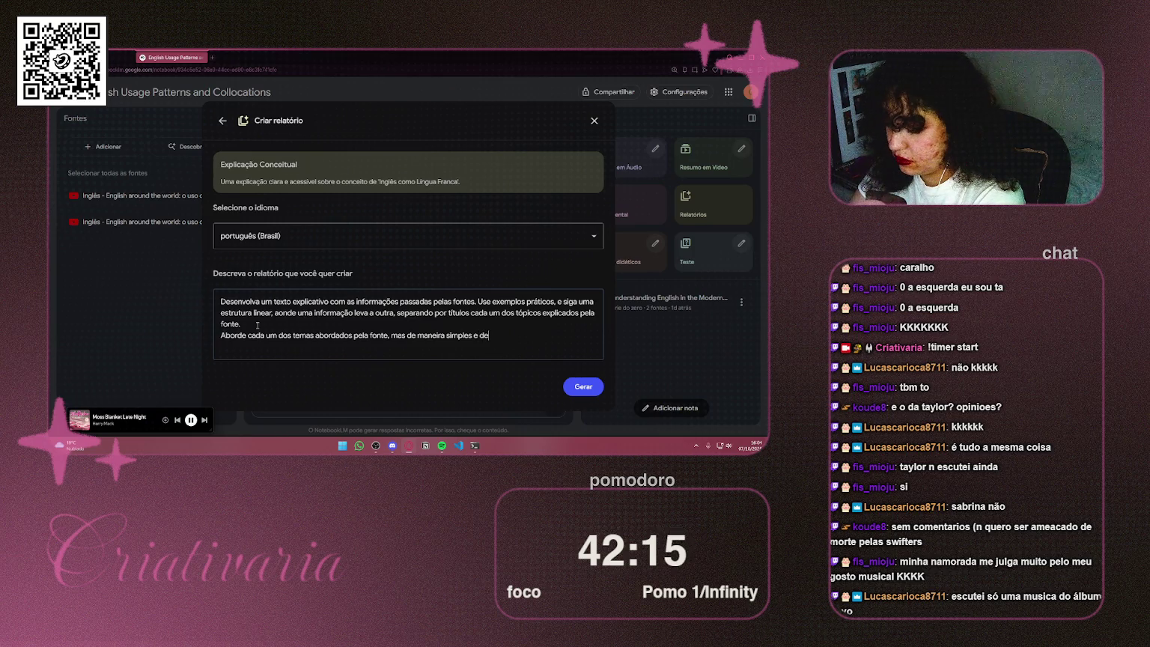
{"action": "type", "text": "scontraída"}
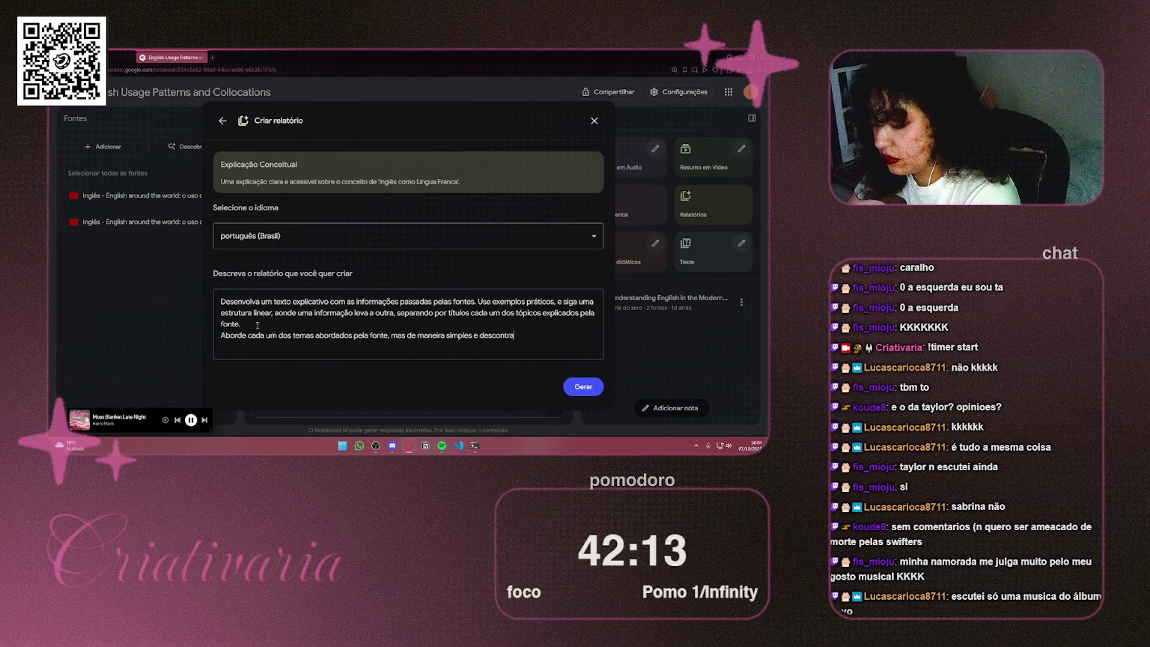
{"action": "key", "text": "ctrl+a"}
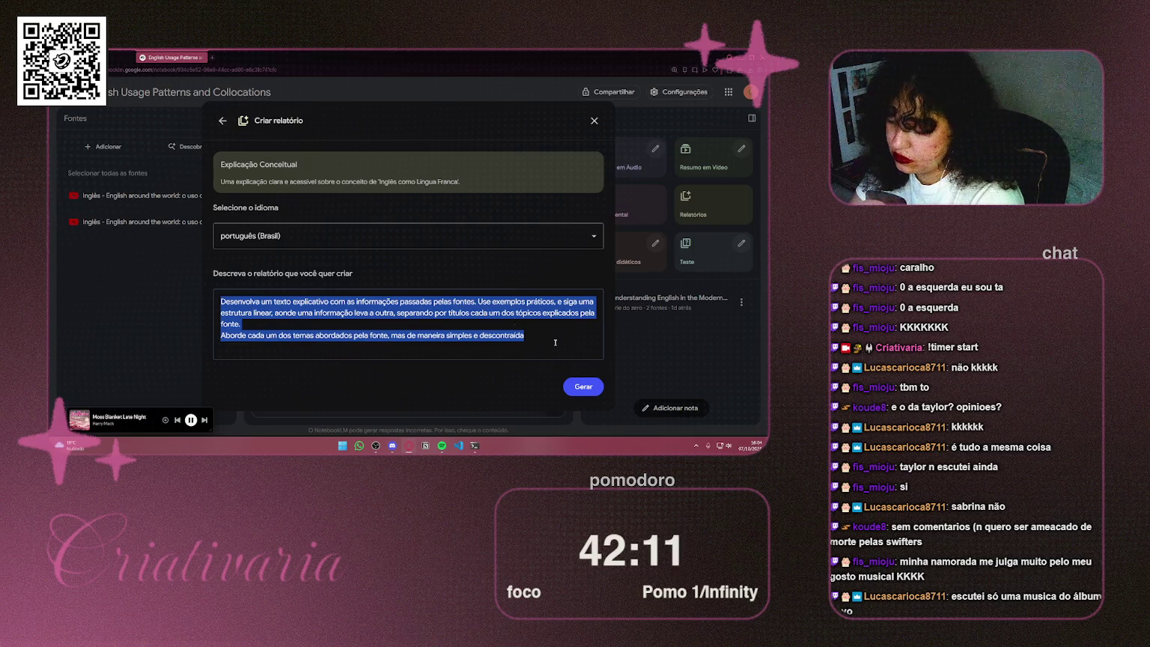
{"action": "left_click", "coordinate": [595, 393]}
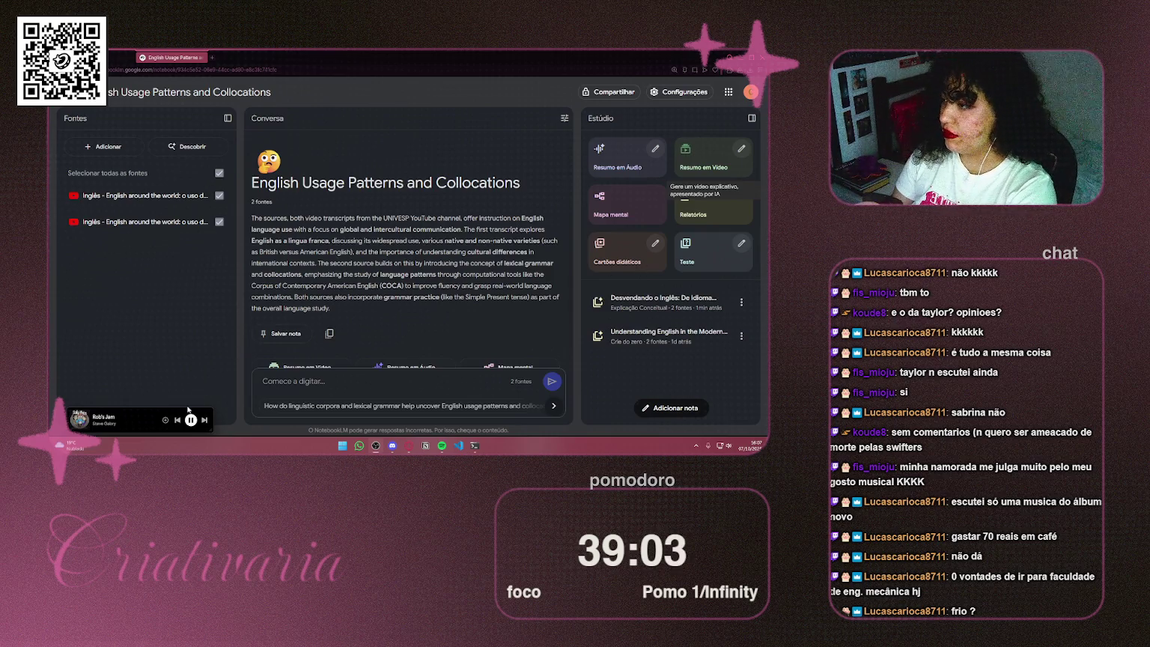
Step: Skip to the next song, 'It Can't Rain All the Time', and bring up Spotify
{"action": "left_click", "coordinate": [204, 420]}
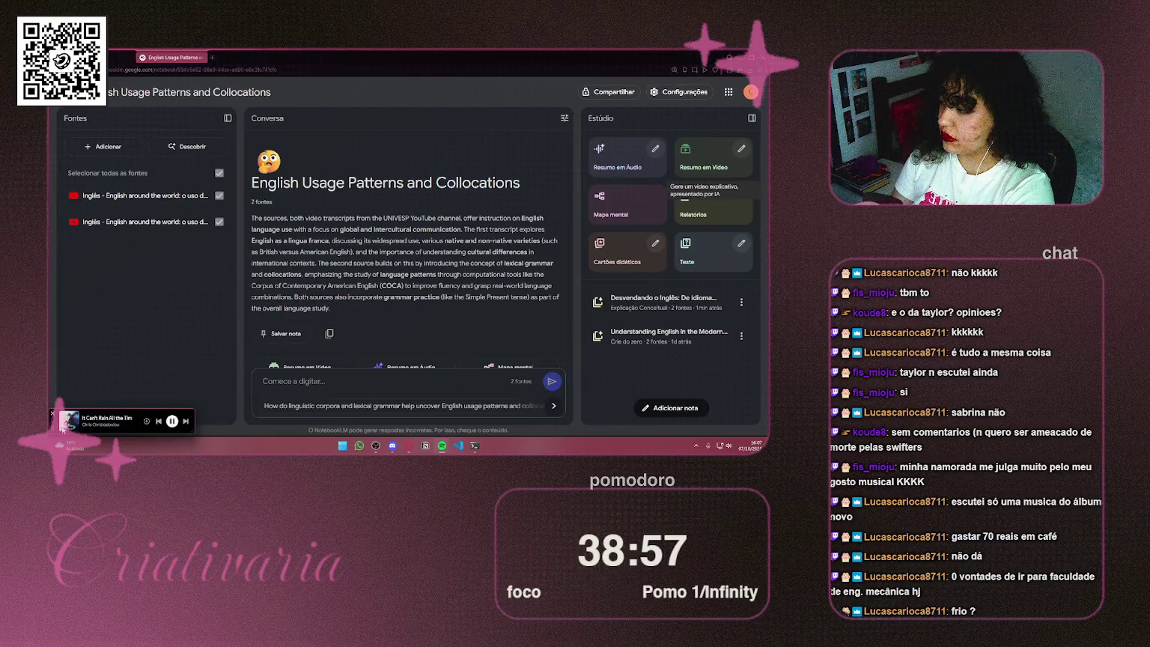
{"action": "left_click", "coordinate": [71, 421]}
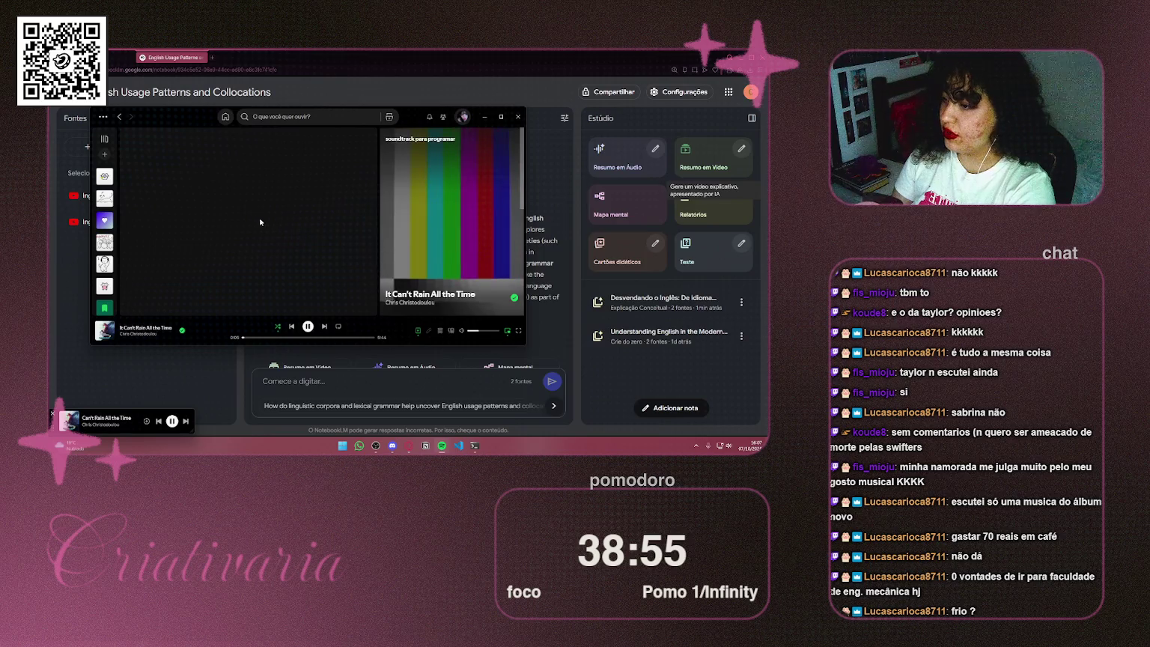
Step: Open the 'soundtrack para programar' playlist and browse through its tracks
{"action": "scroll", "coordinate": [251, 210], "scroll_direction": "down", "scroll_amount": 5}
{"action": "scroll", "coordinate": [250, 209], "scroll_direction": "up", "scroll_amount": 5}
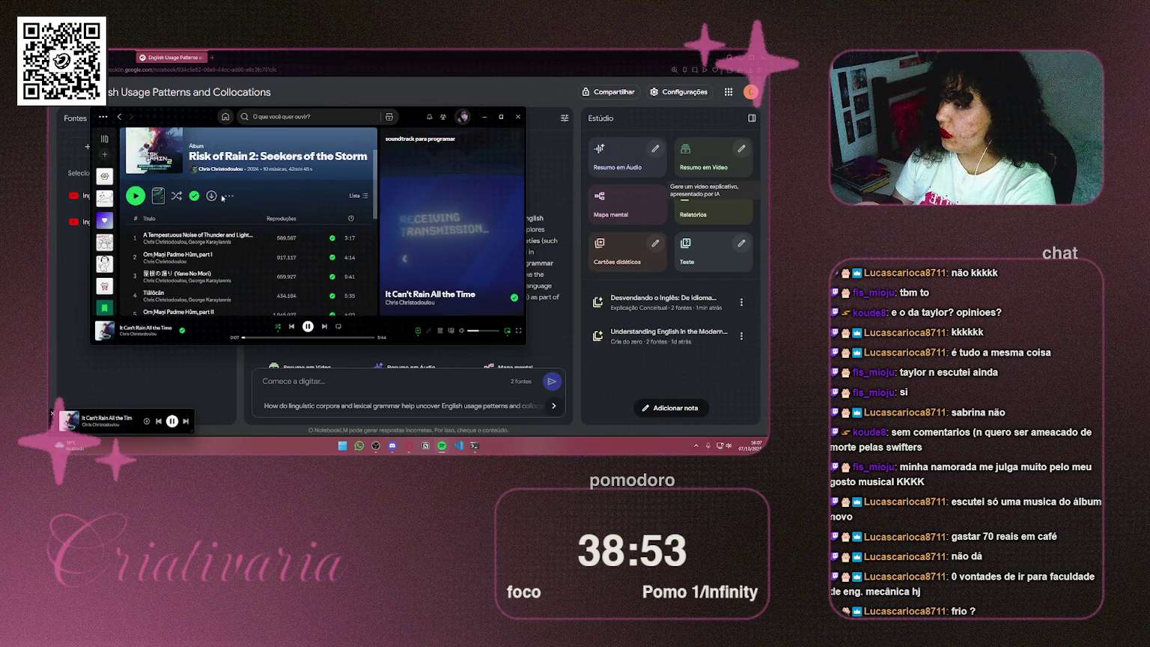
{"action": "scroll", "coordinate": [218, 198], "scroll_direction": "down", "scroll_amount": 2}
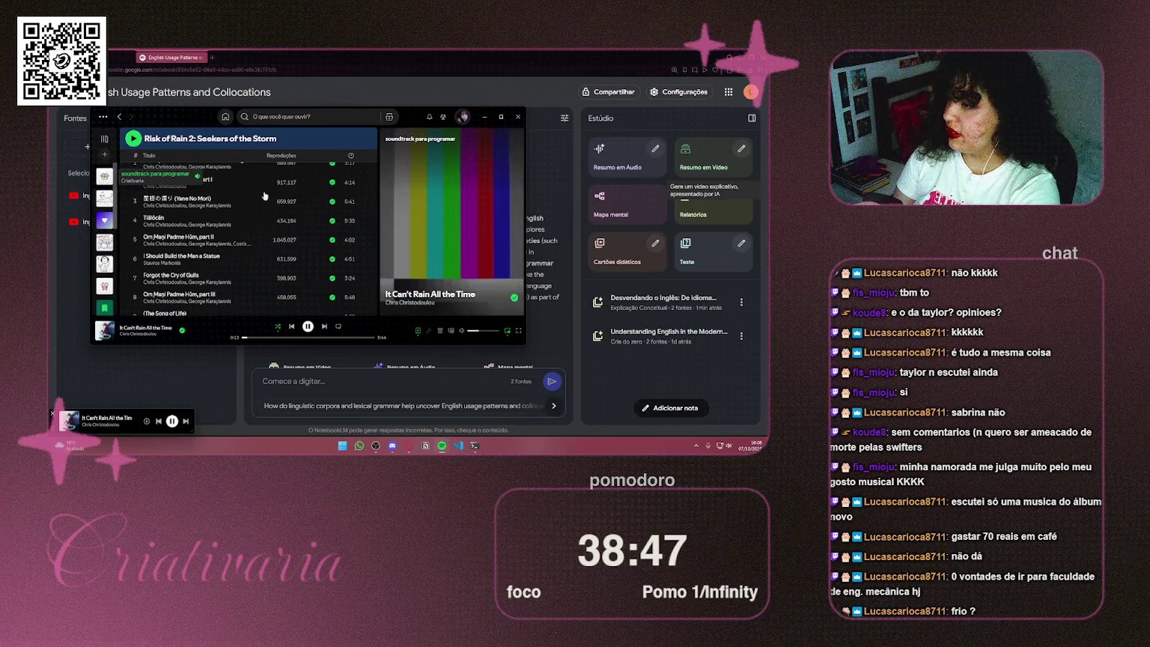
{"action": "left_click", "coordinate": [104, 176]}
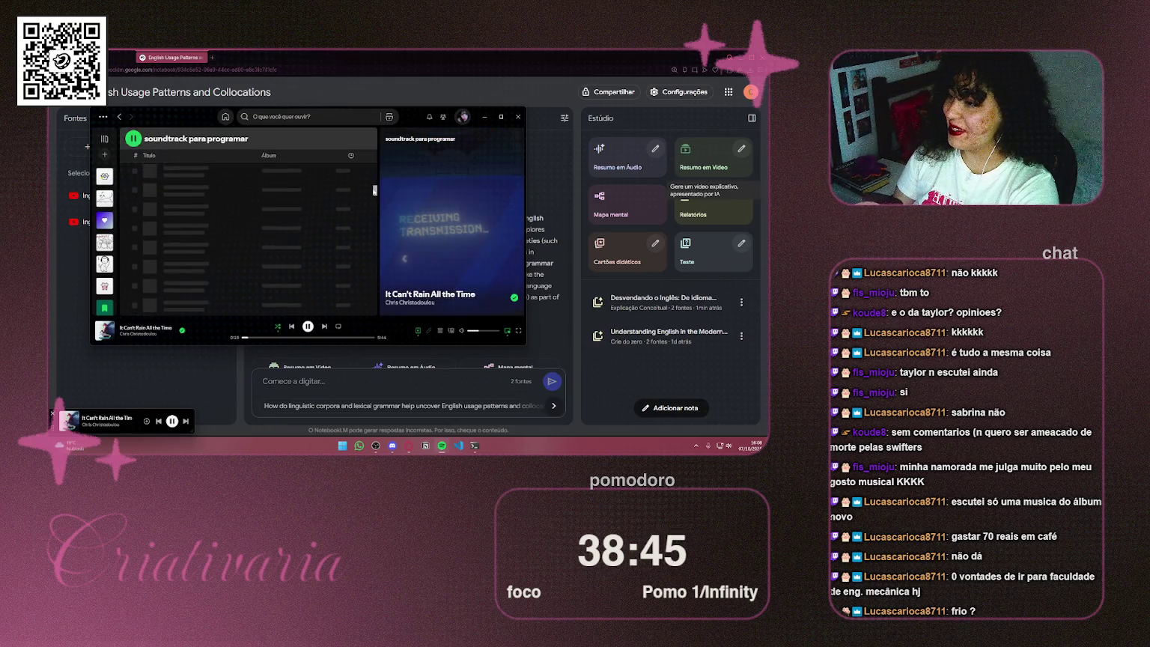
{"action": "mouse_move", "coordinate": [374, 190]}
{"action": "left_mouse_down"}
{"action": "mouse_move", "coordinate": [373, 269]}
{"action": "mouse_move", "coordinate": [368, 230]}
{"action": "left_mouse_up"}
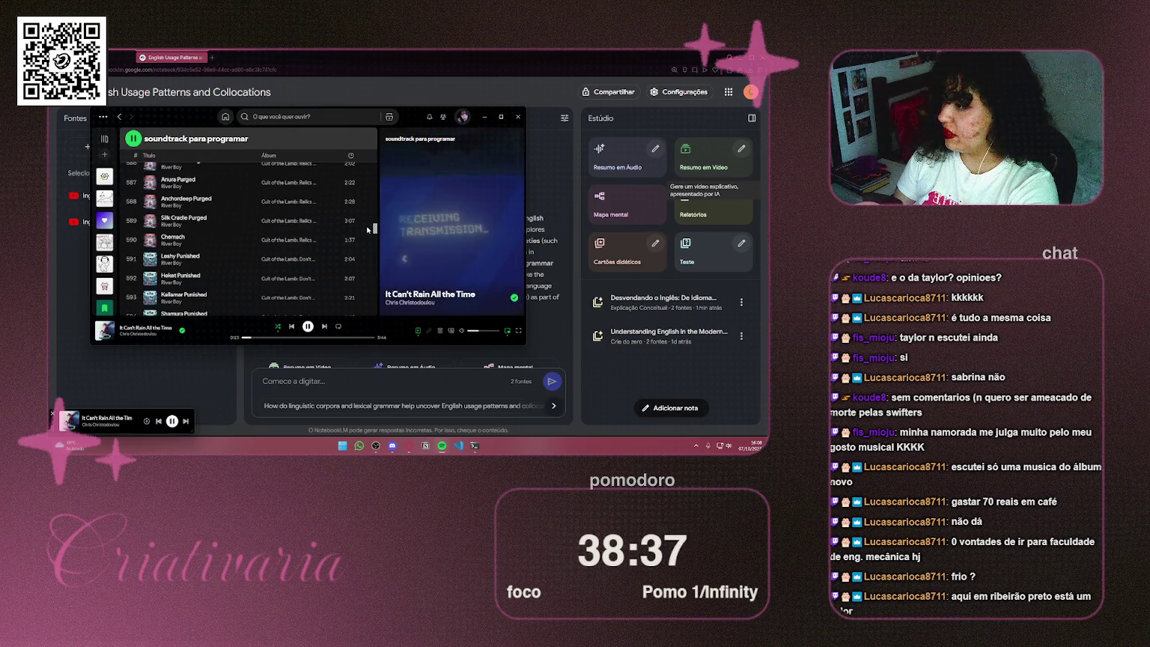
{"action": "scroll", "coordinate": [221, 226], "scroll_direction": "up", "scroll_amount": 5}
{"action": "scroll", "coordinate": [221, 226], "scroll_direction": "up", "scroll_amount": 5}
{"action": "scroll", "coordinate": [222, 225], "scroll_direction": "down", "scroll_amount": 1}
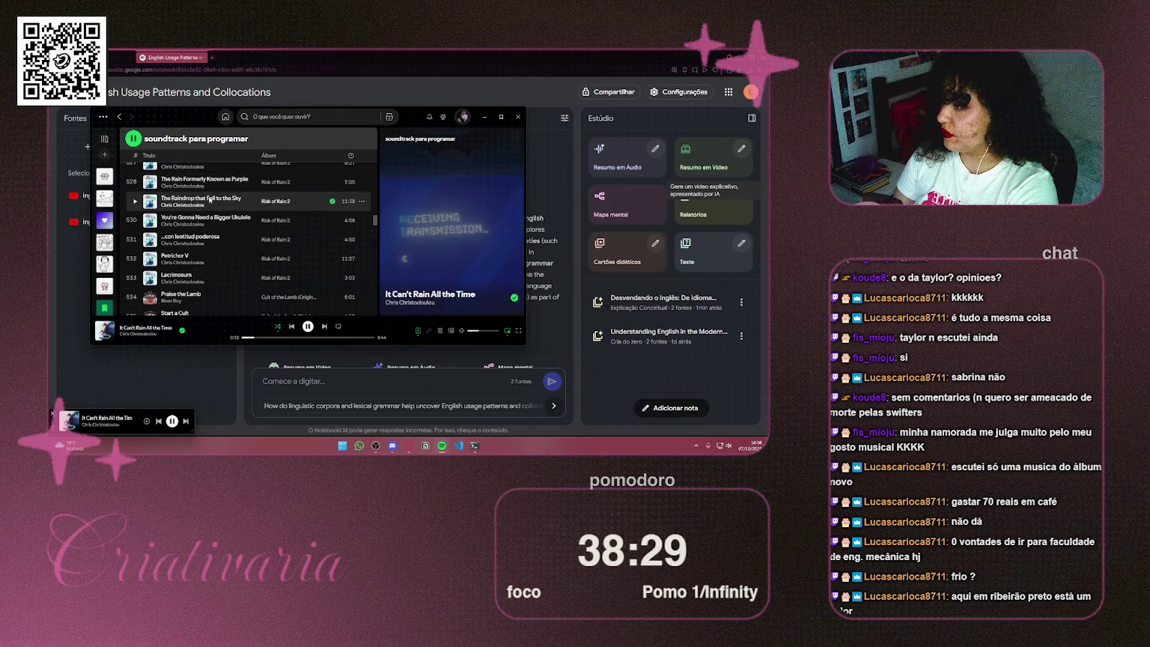
{"action": "scroll", "coordinate": [207, 199], "scroll_direction": "up", "scroll_amount": 1}
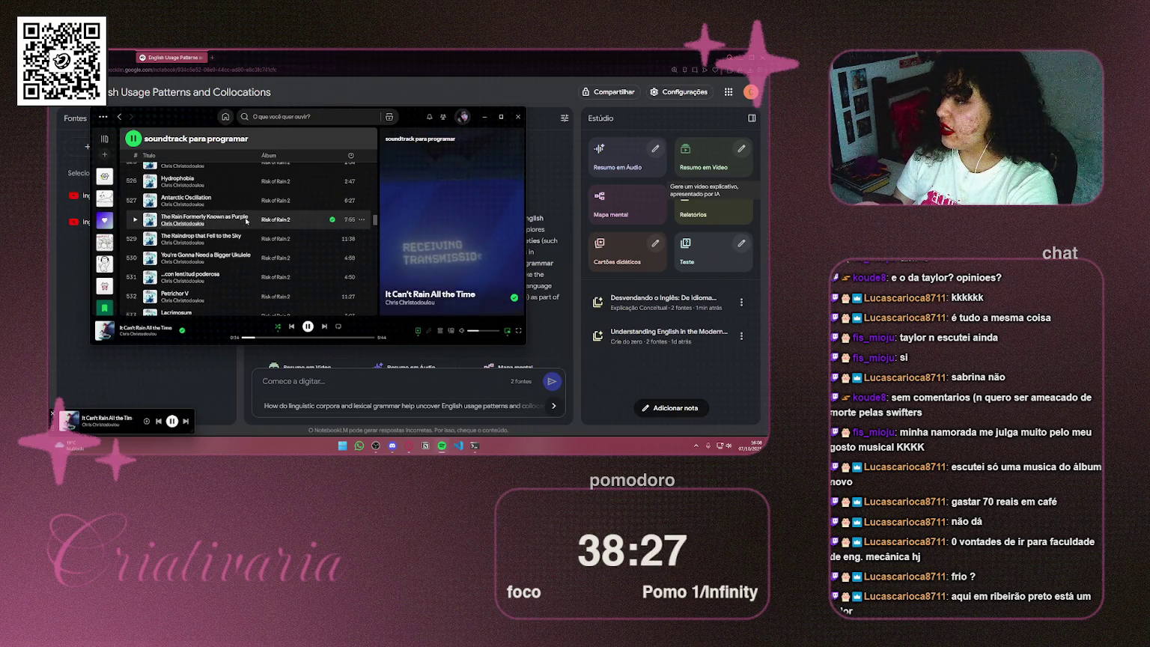
{"action": "scroll", "coordinate": [239, 221], "scroll_direction": "up", "scroll_amount": 3}
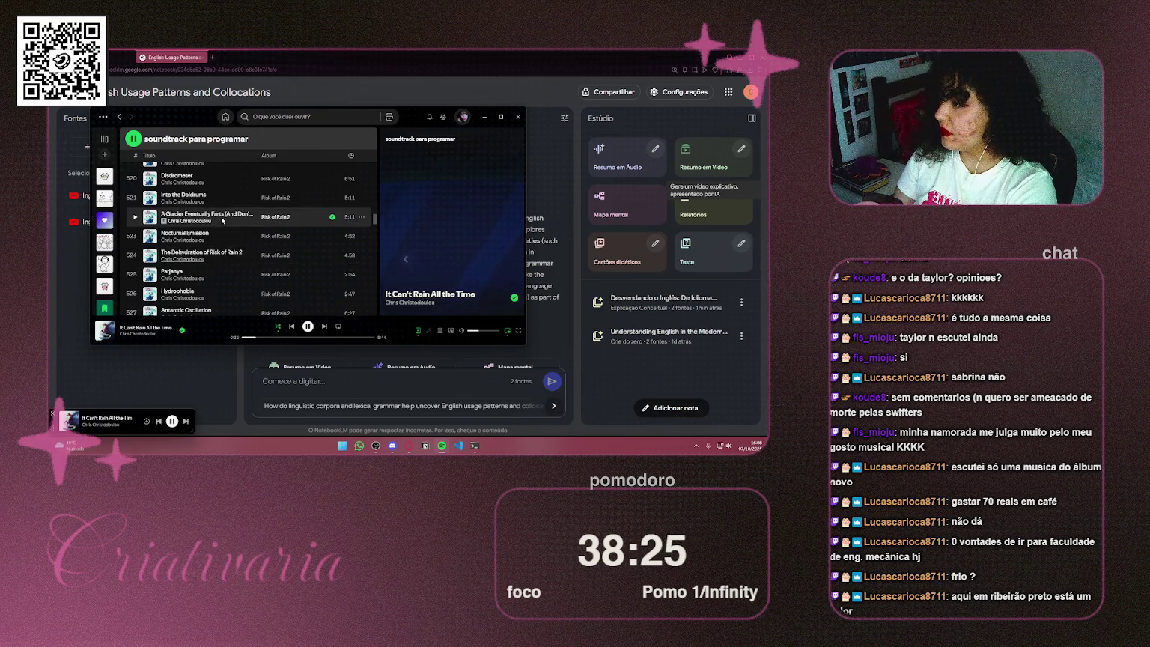
{"action": "scroll", "coordinate": [217, 223], "scroll_direction": "up", "scroll_amount": 4}
{"action": "scroll", "coordinate": [217, 225], "scroll_direction": "up", "scroll_amount": 2}
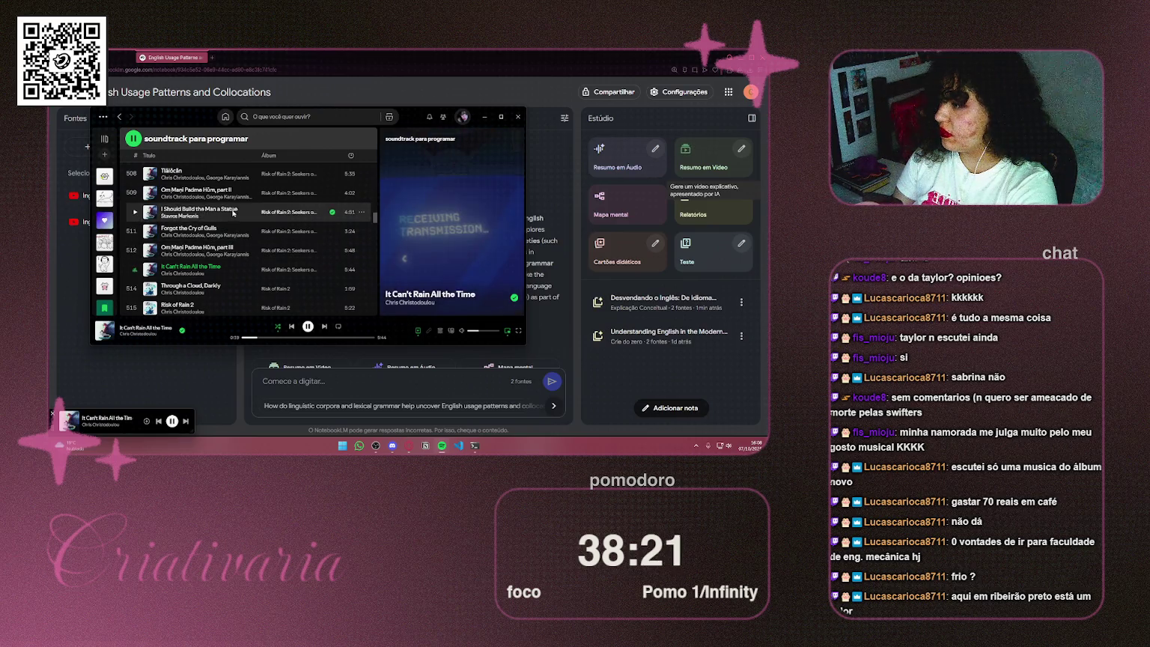
{"action": "scroll", "coordinate": [227, 243], "scroll_direction": "up", "scroll_amount": 2}
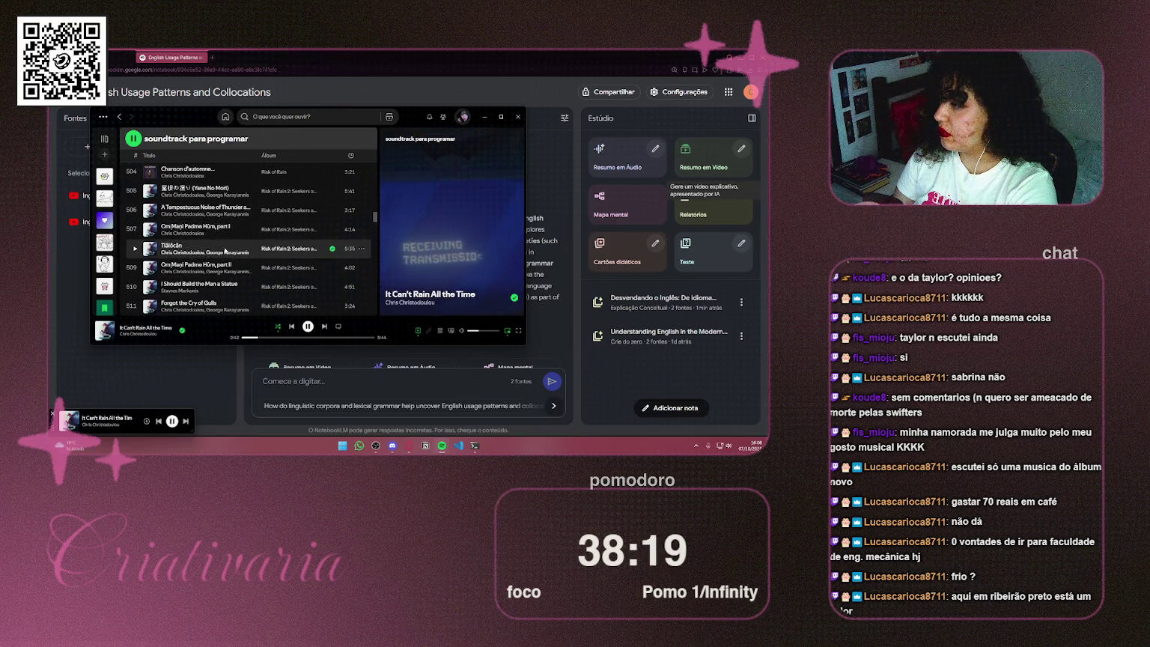
{"action": "scroll", "coordinate": [228, 218], "scroll_direction": "down", "scroll_amount": 2}
{"action": "scroll", "coordinate": [228, 219], "scroll_direction": "down", "scroll_amount": 3}
{"action": "scroll", "coordinate": [227, 220], "scroll_direction": "down", "scroll_amount": 3}
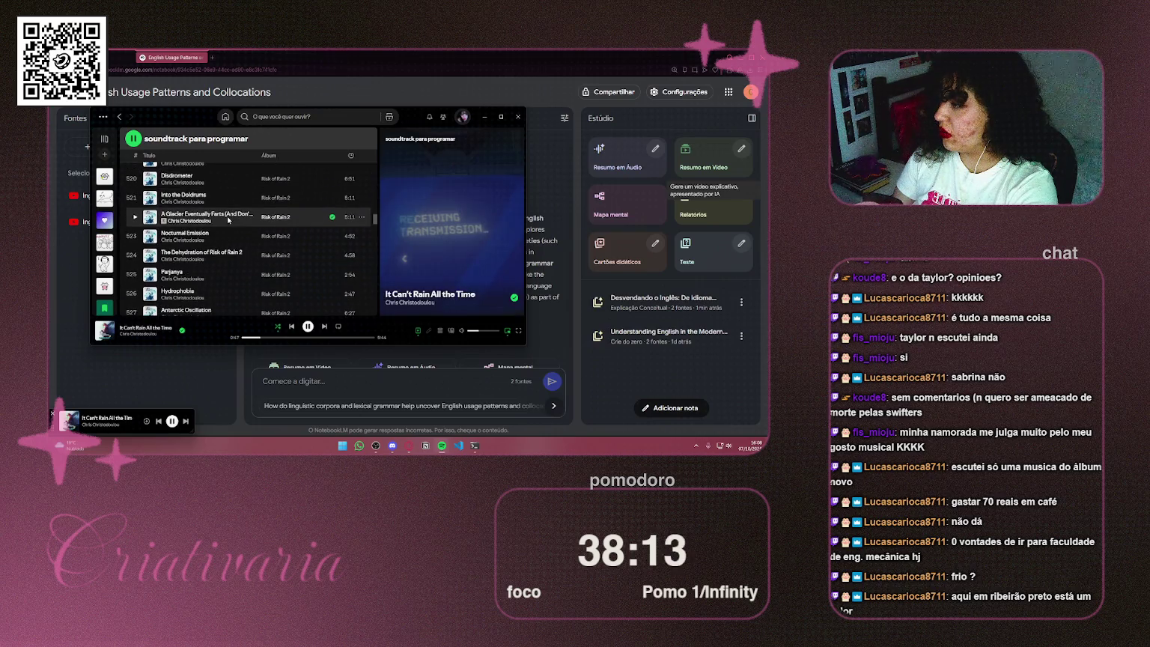
{"action": "scroll", "coordinate": [228, 219], "scroll_direction": "down", "scroll_amount": 3}
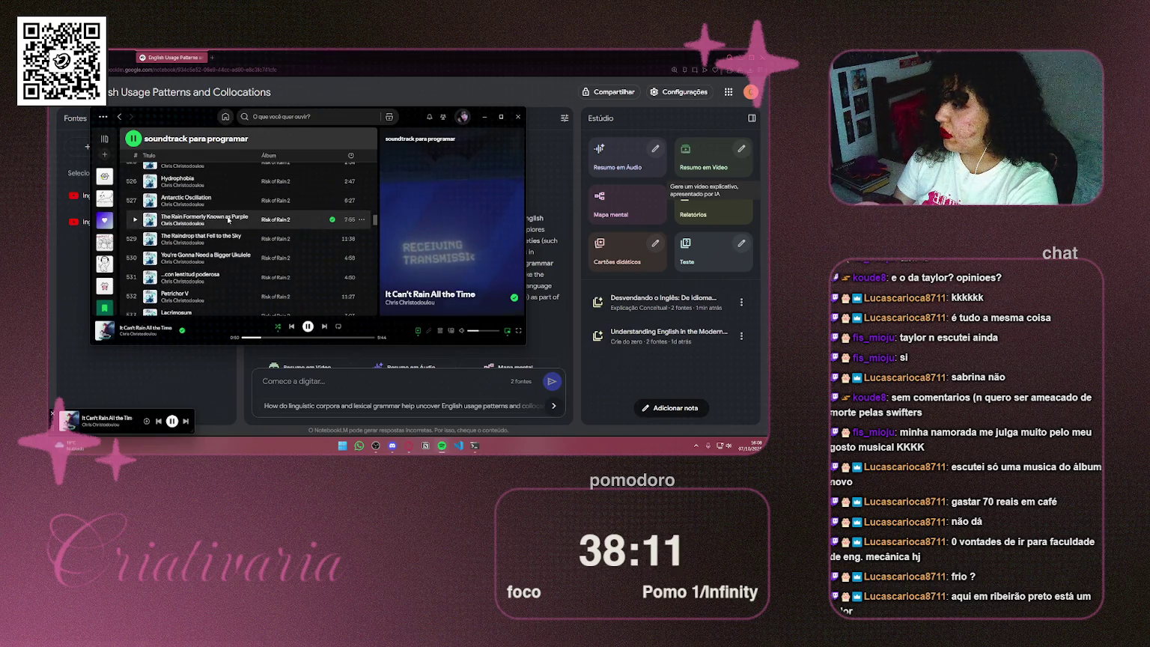
{"action": "scroll", "coordinate": [228, 219], "scroll_direction": "down", "scroll_amount": 1}
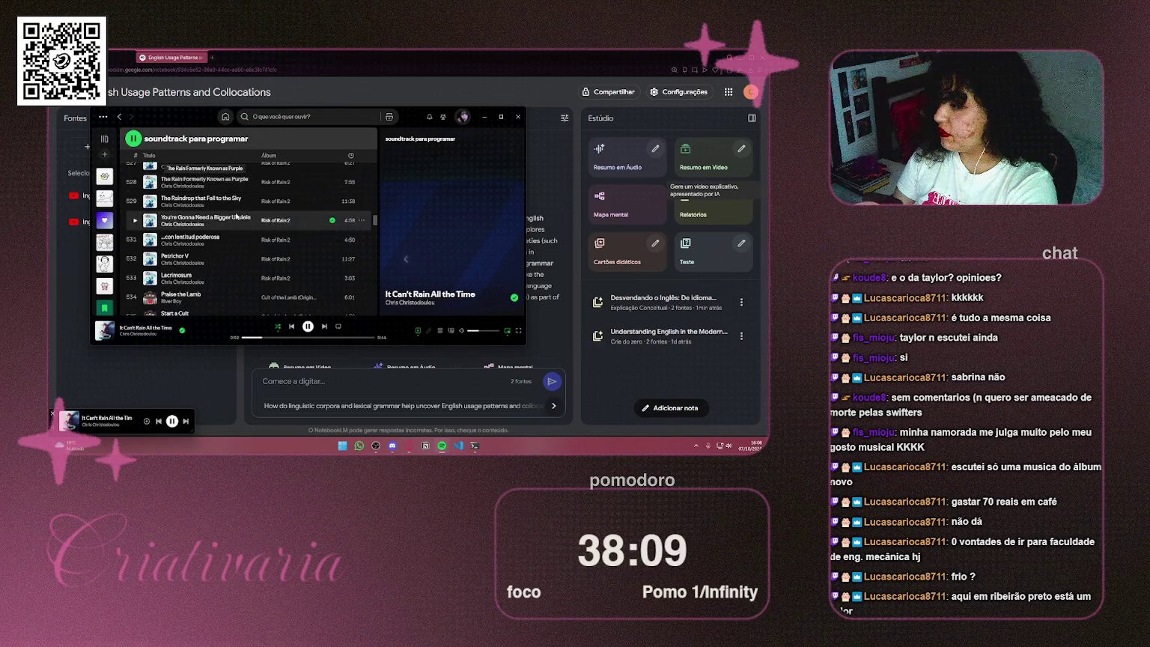
Step: Maximize Spotify, play 'Double Fucking Rainbow', then minimize the player
{"action": "key", "text": "super+Up"}
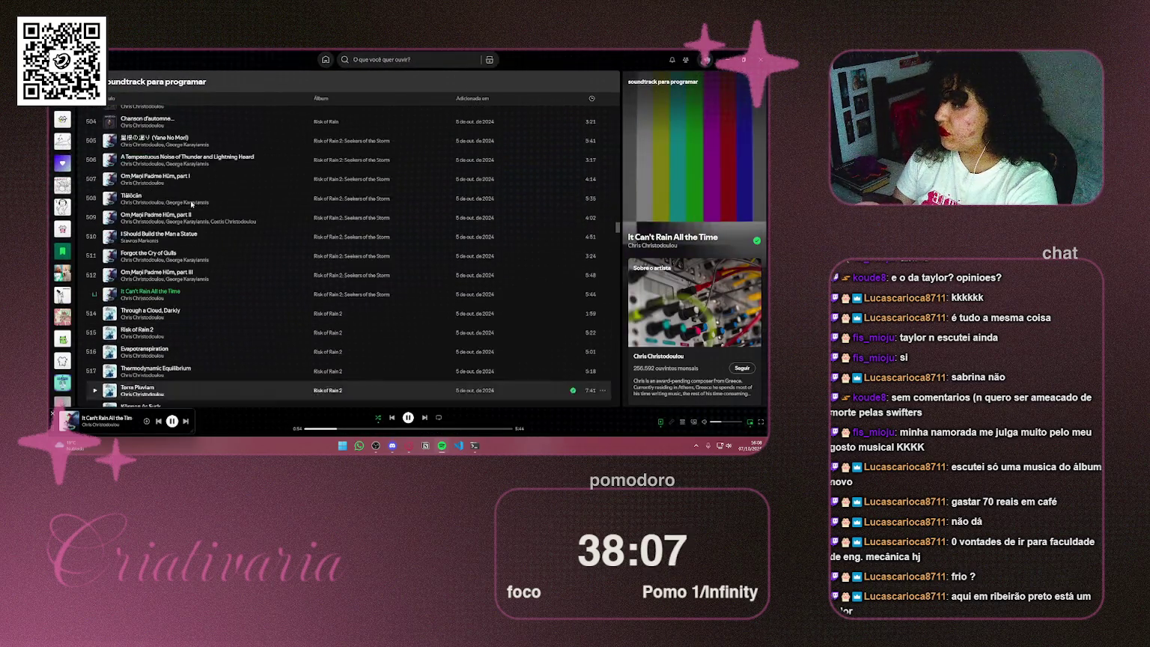
{"action": "scroll", "coordinate": [191, 203], "scroll_direction": "up", "scroll_amount": 5}
{"action": "double_click", "coordinate": [171, 272]}
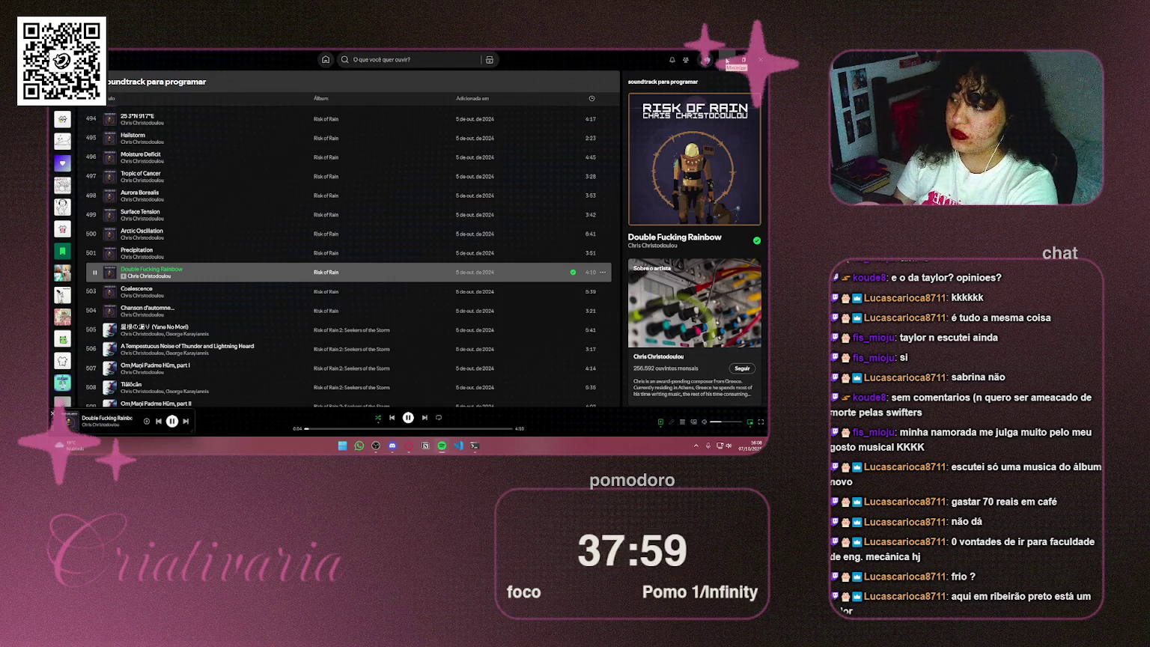
{"action": "left_click", "coordinate": [726, 61]}
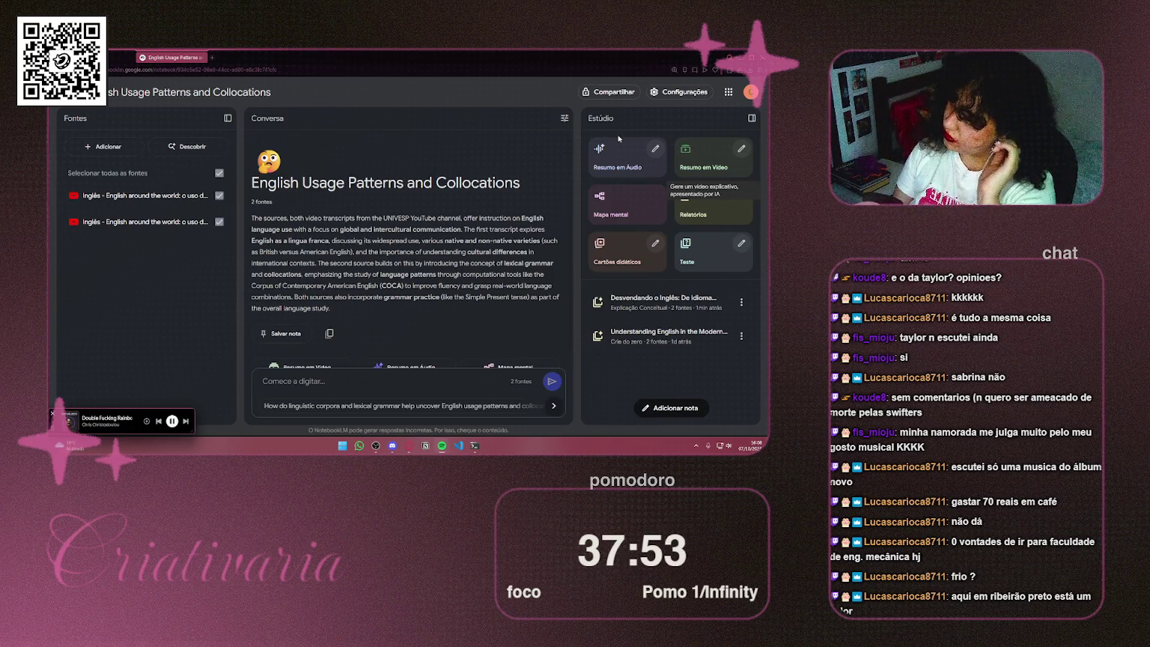
Step: Open the generated 'Desvendando o Inglês' report, read through it, and open a new browser tab
{"action": "left_click", "coordinate": [631, 307]}
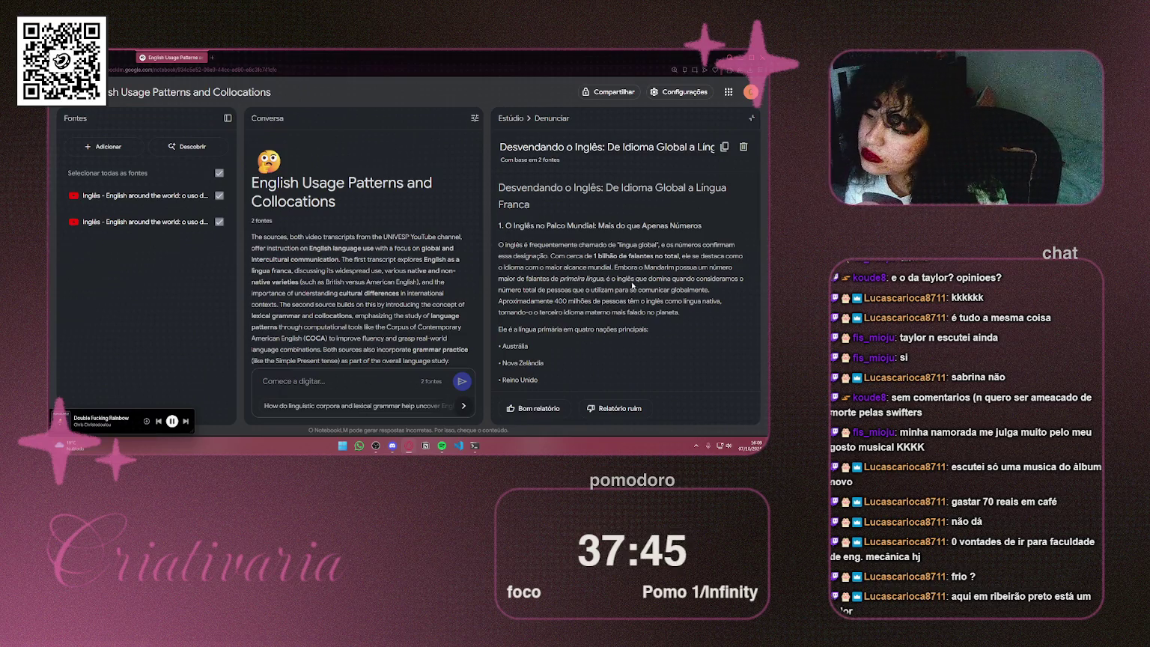
{"action": "scroll", "coordinate": [631, 286], "scroll_direction": "down", "scroll_amount": 2}
{"action": "scroll", "coordinate": [635, 277], "scroll_direction": "down", "scroll_amount": 2}
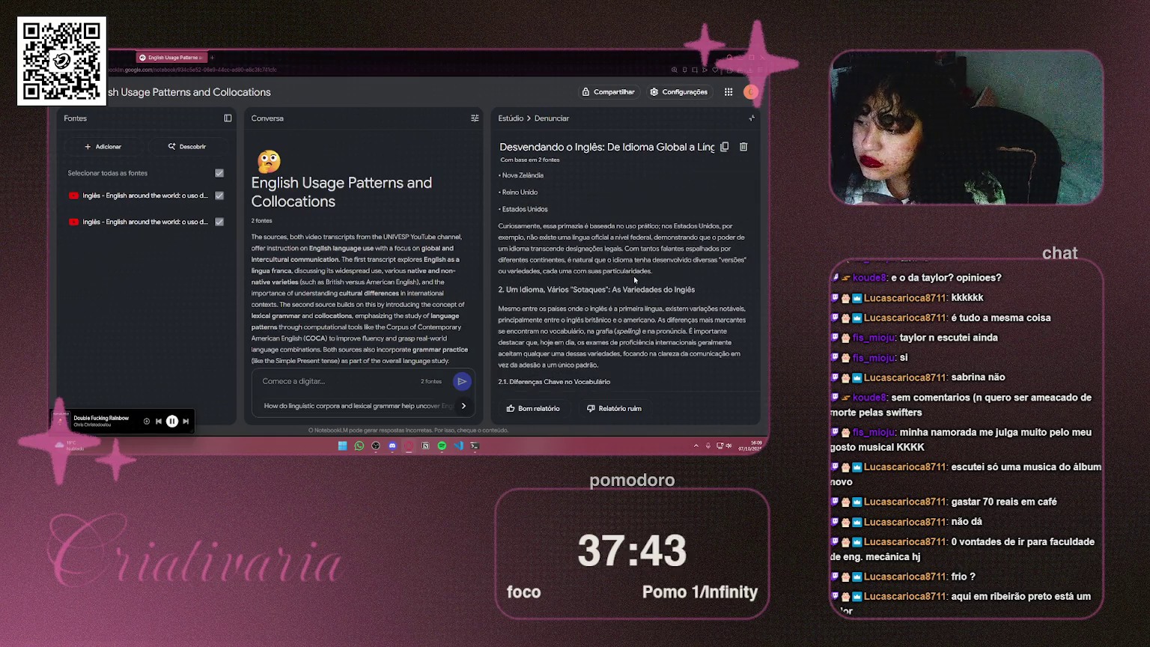
{"action": "scroll", "coordinate": [634, 279], "scroll_direction": "down", "scroll_amount": 10}
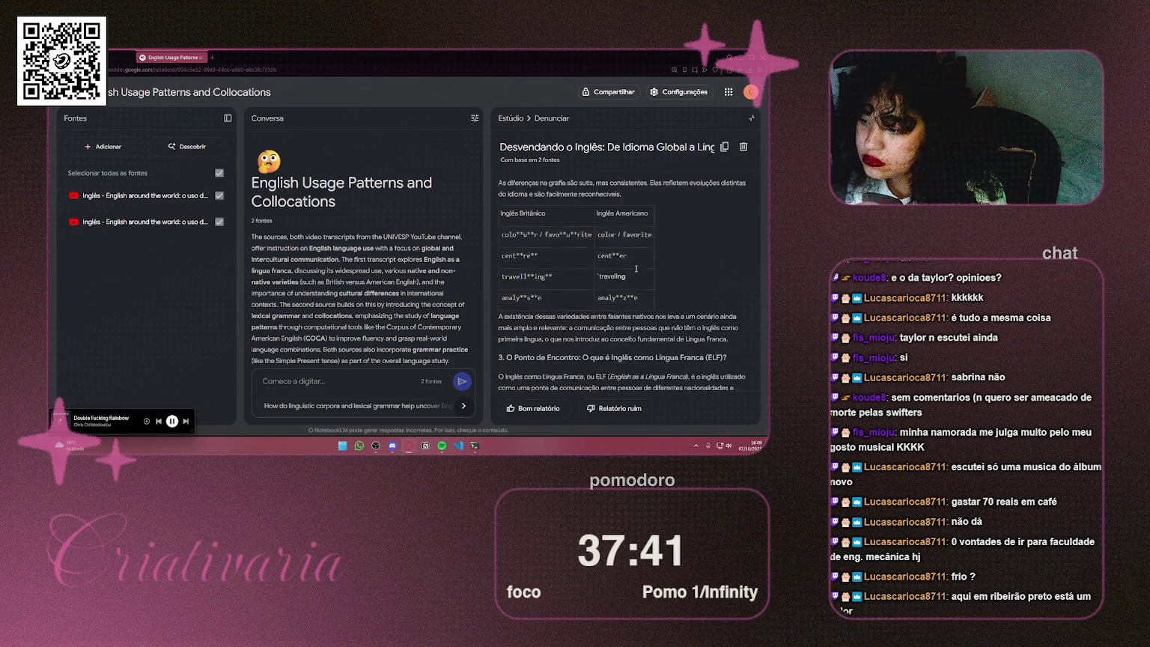
{"action": "scroll", "coordinate": [634, 268], "scroll_direction": "down", "scroll_amount": 5}
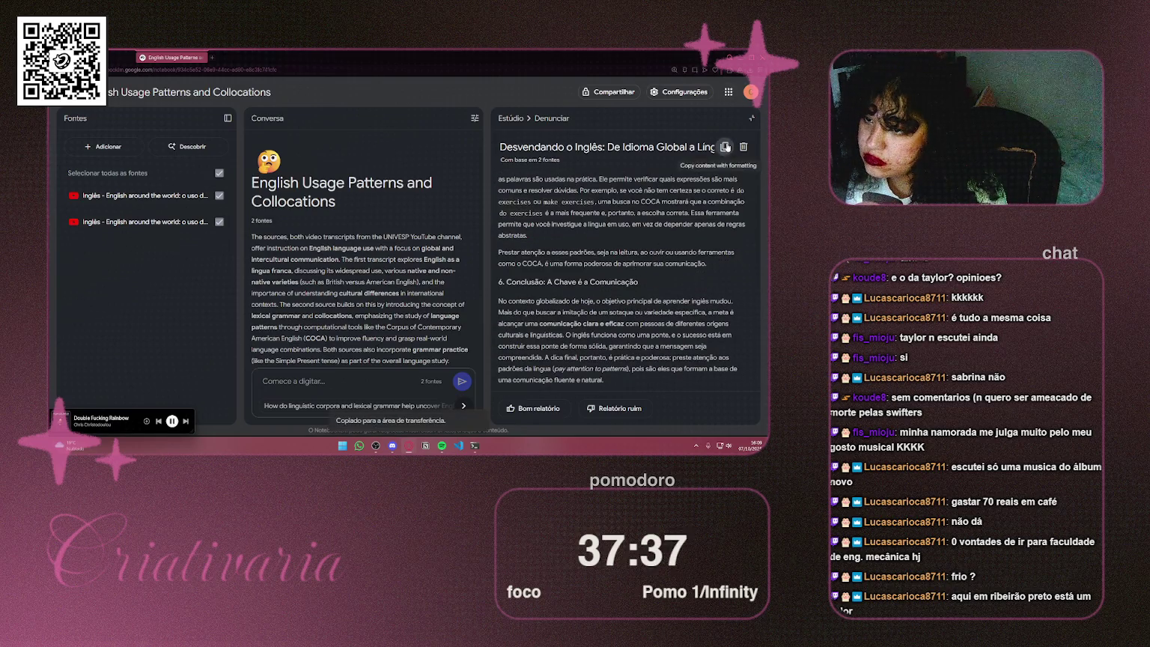
{"action": "left_click", "coordinate": [121, 56]}
{"action": "left_click", "coordinate": [212, 58]}
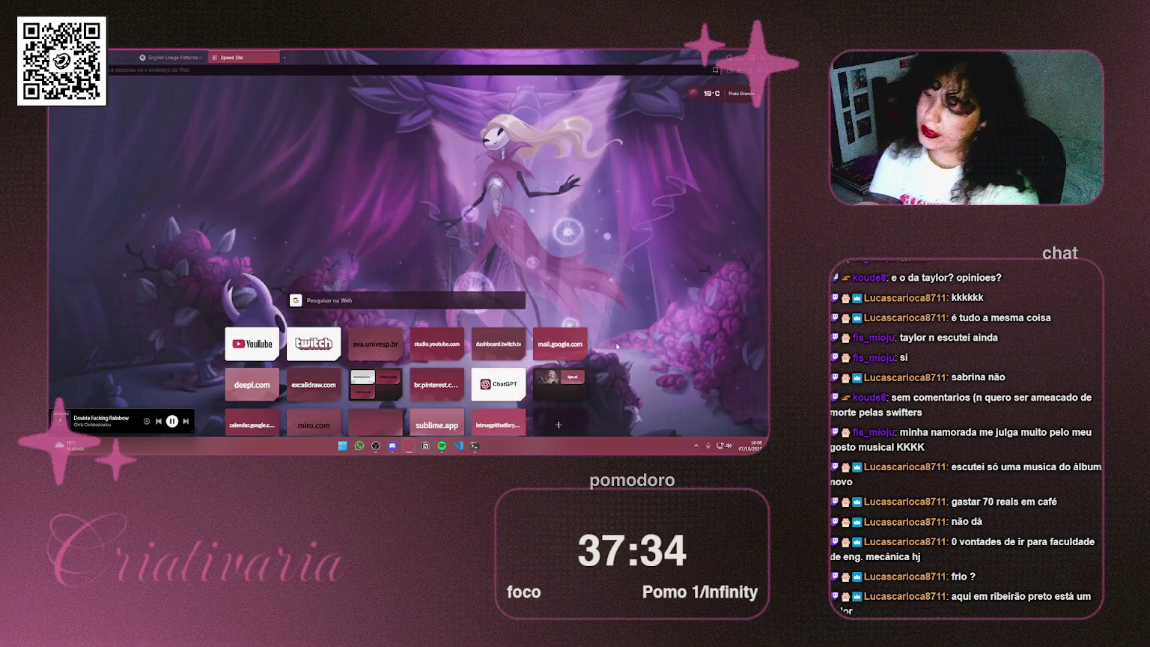
Step: Go to miro.com from the speed dial and open the faculdade board
{"action": "scroll", "coordinate": [612, 339], "scroll_direction": "down", "scroll_amount": 1}
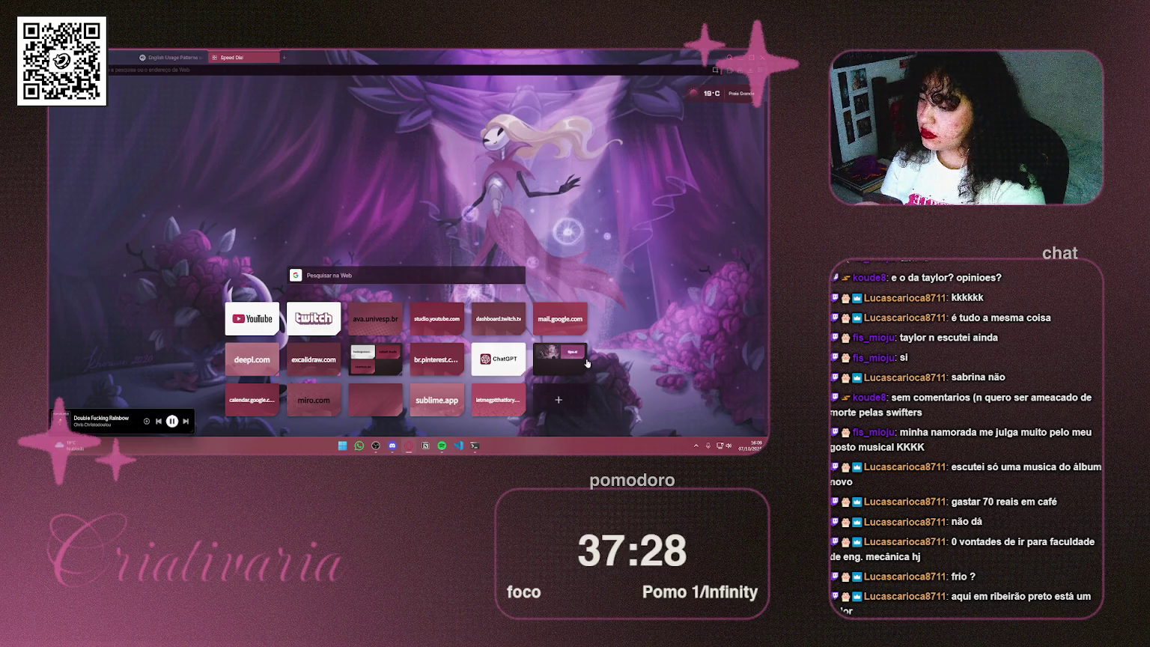
{"action": "left_click", "coordinate": [296, 400]}
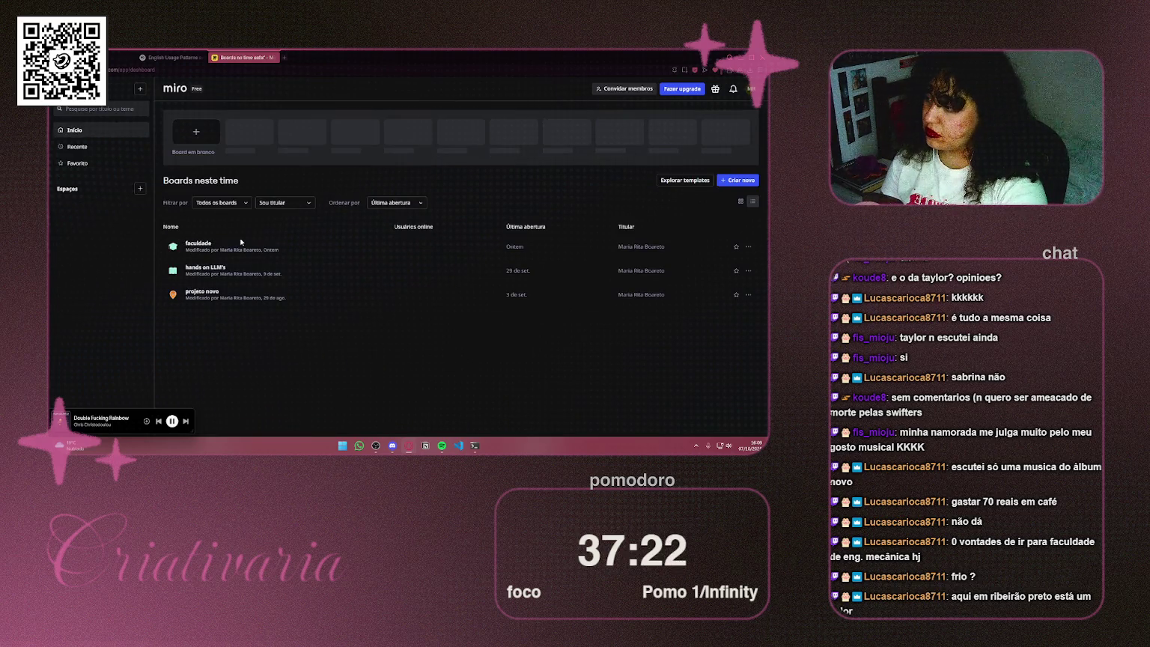
{"action": "left_click", "coordinate": [240, 241]}
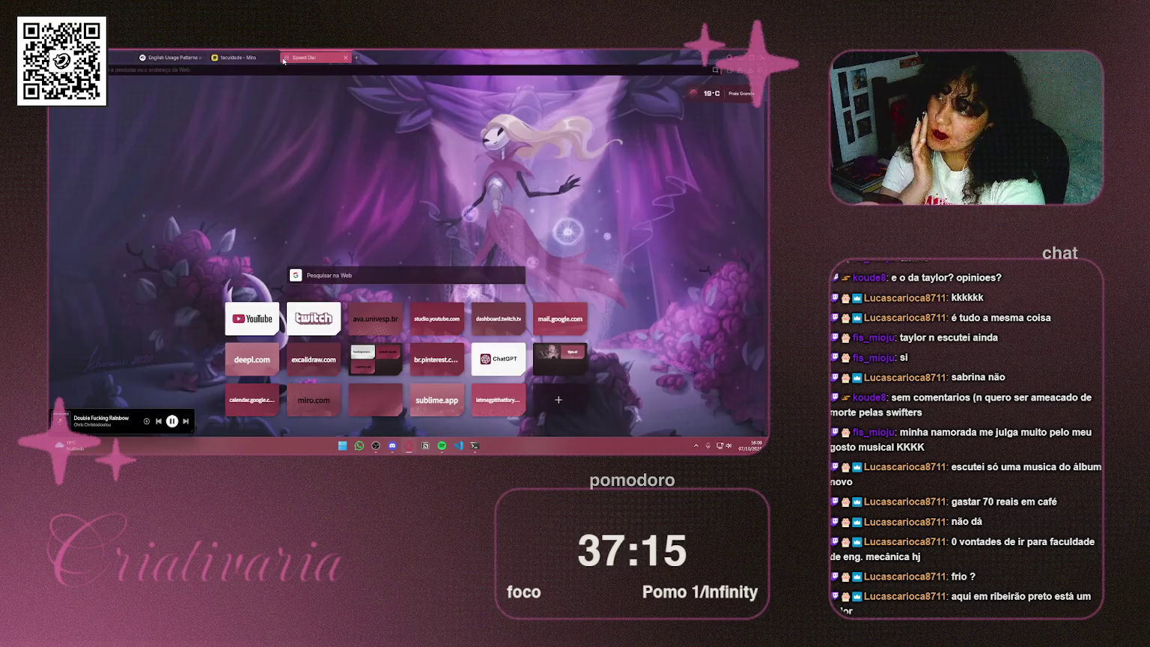
Step: Detach the NotebookLM tab into its own browser window
{"action": "left_click", "coordinate": [284, 57]}
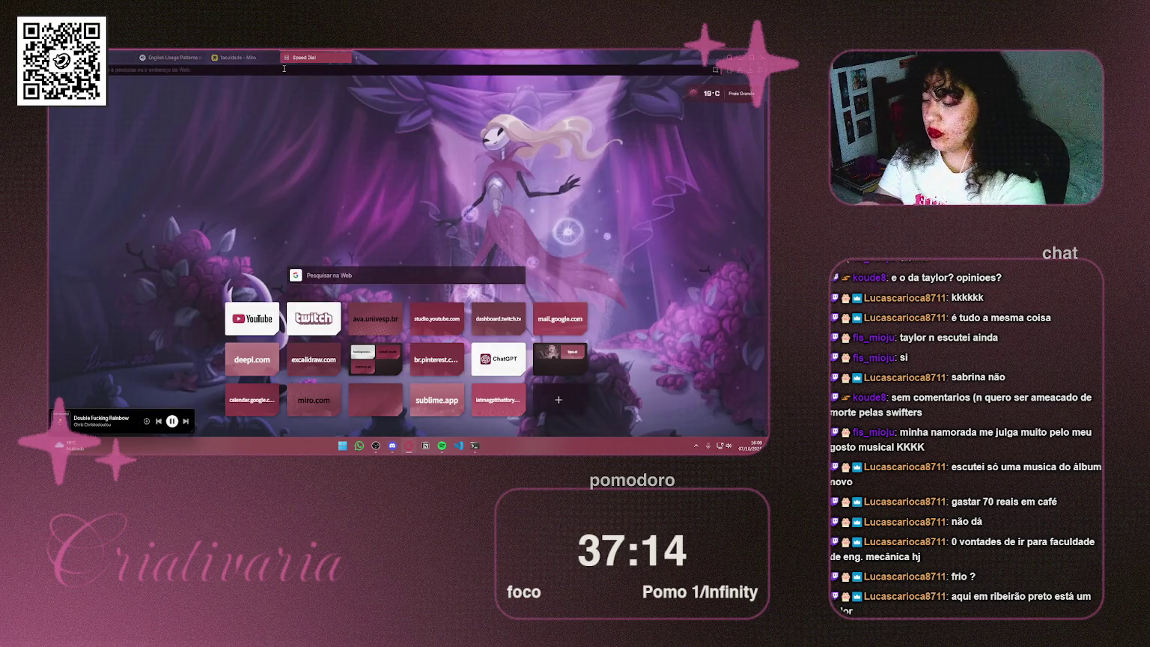
{"action": "left_click", "coordinate": [284, 68]}
{"action": "key", "text": "Escape"}
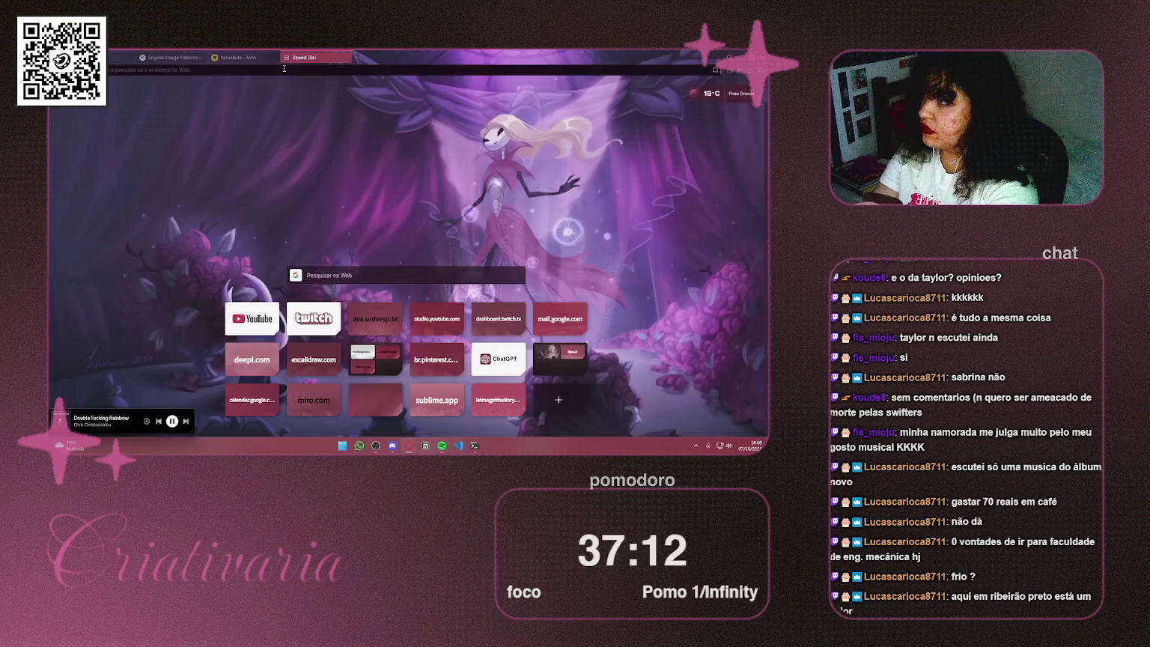
{"action": "left_click_drag", "start_coordinate": [171, 57], "coordinate": [545, 141]}
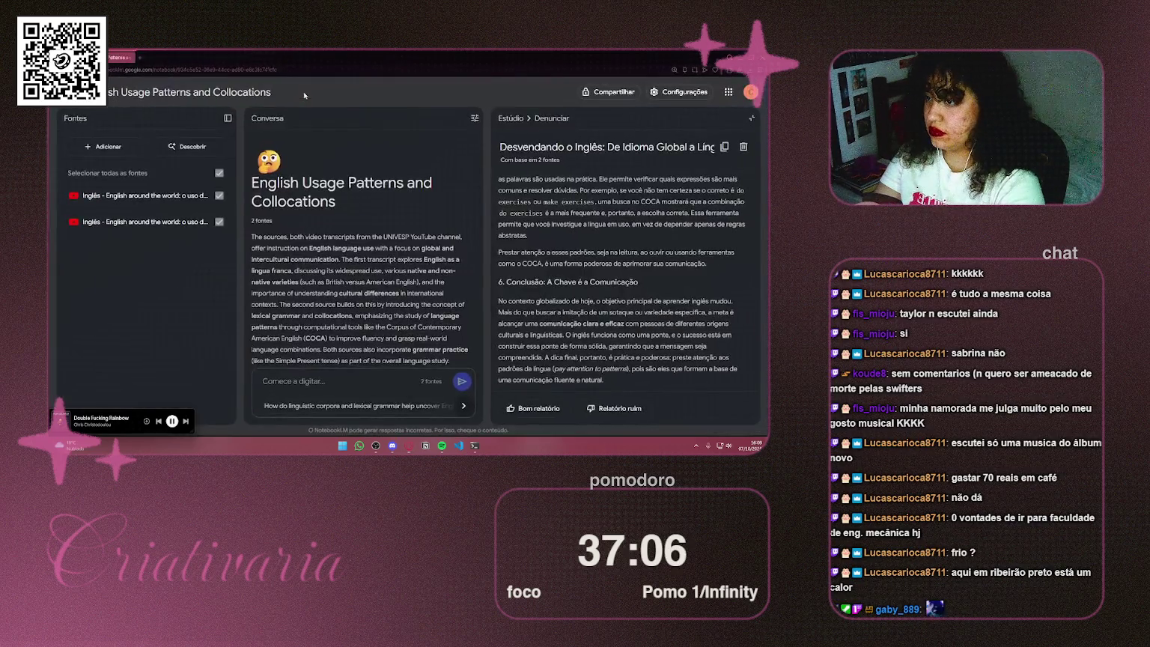
Step: Snap NotebookLM to the right half of the screen and the Miro window to the left
{"action": "key", "text": "super+Right"}
{"action": "left_click", "coordinate": [314, 83]}
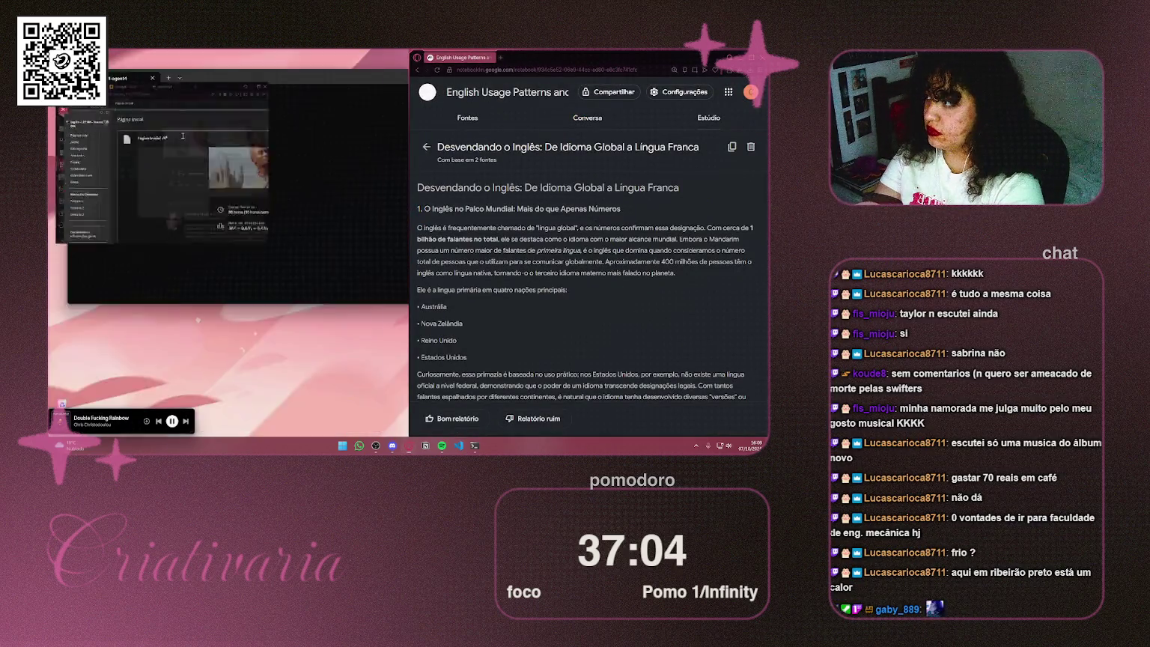
{"action": "left_click", "coordinate": [165, 59]}
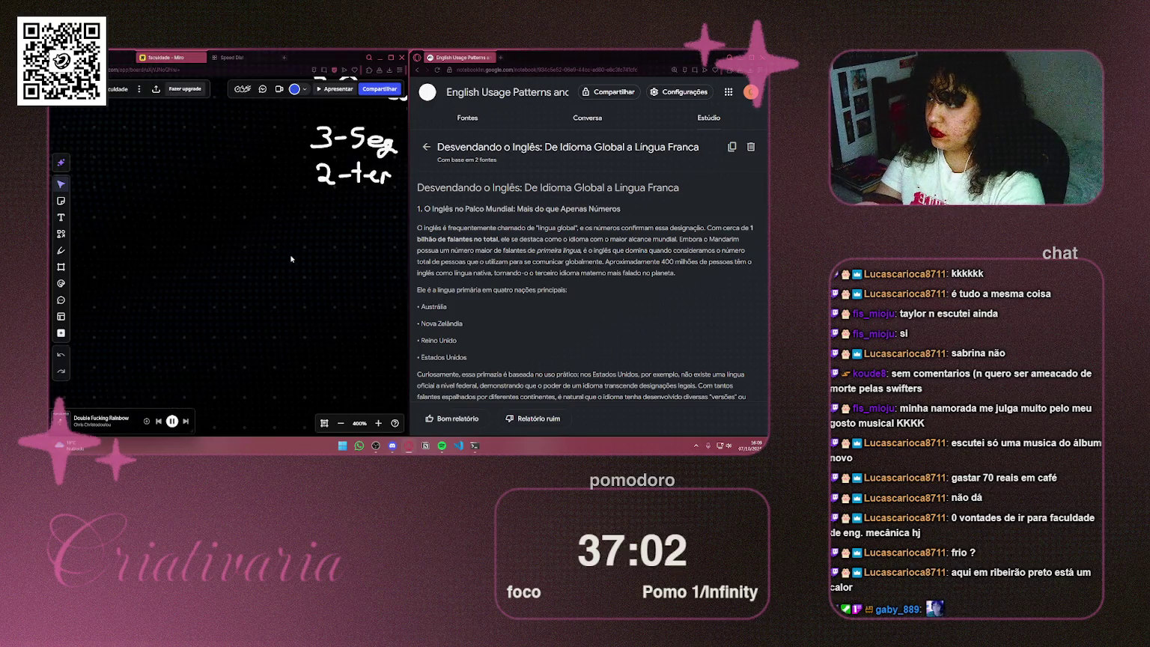
Step: Zoom out and pan the faculdade board until the whole Inglês mind map is visible
{"action": "scroll", "coordinate": [292, 258], "scroll_direction": "down", "scroll_amount": 10}
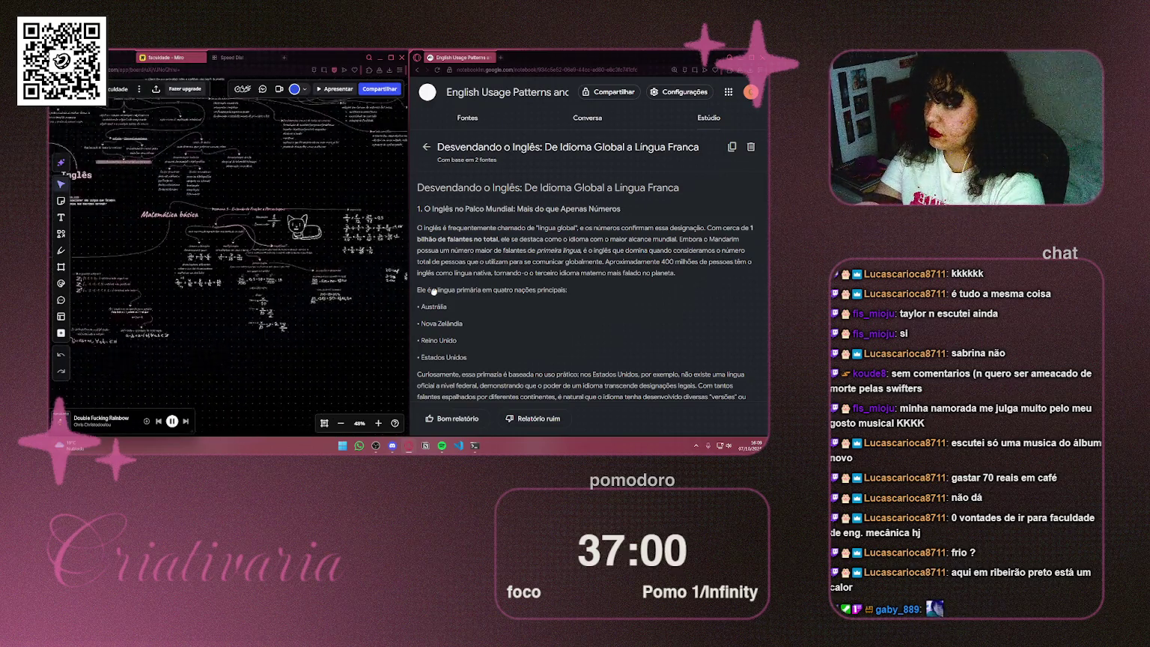
{"action": "scroll", "coordinate": [258, 248], "scroll_direction": "down", "scroll_amount": 5}
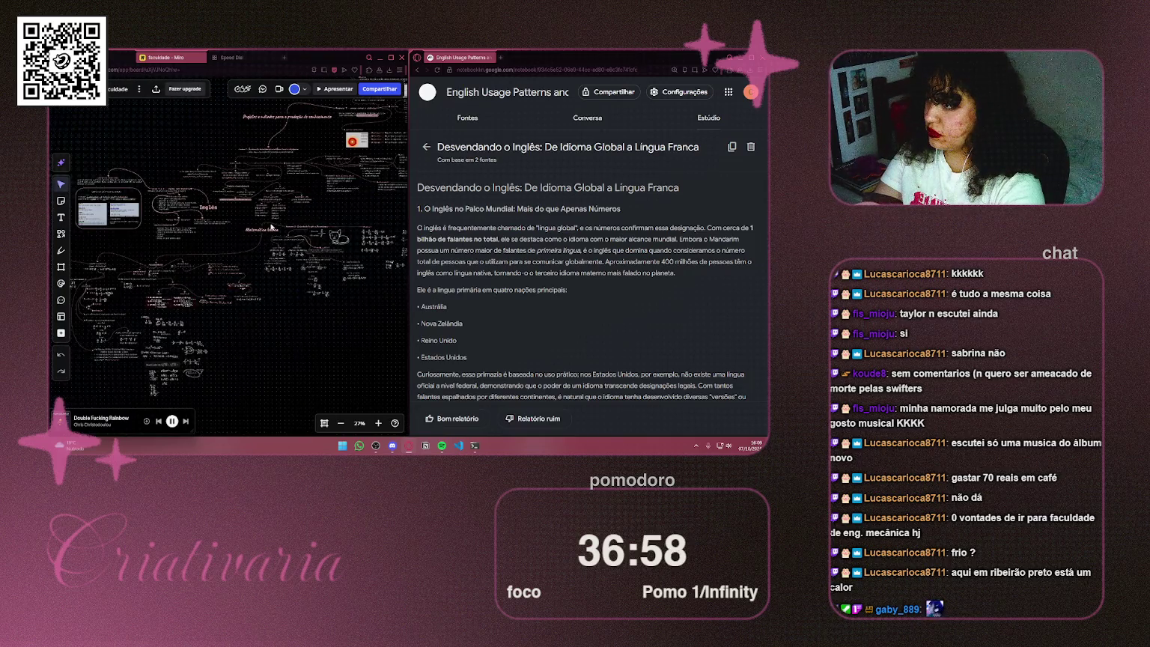
{"action": "scroll", "coordinate": [270, 227], "scroll_direction": "left", "scroll_amount": 5}
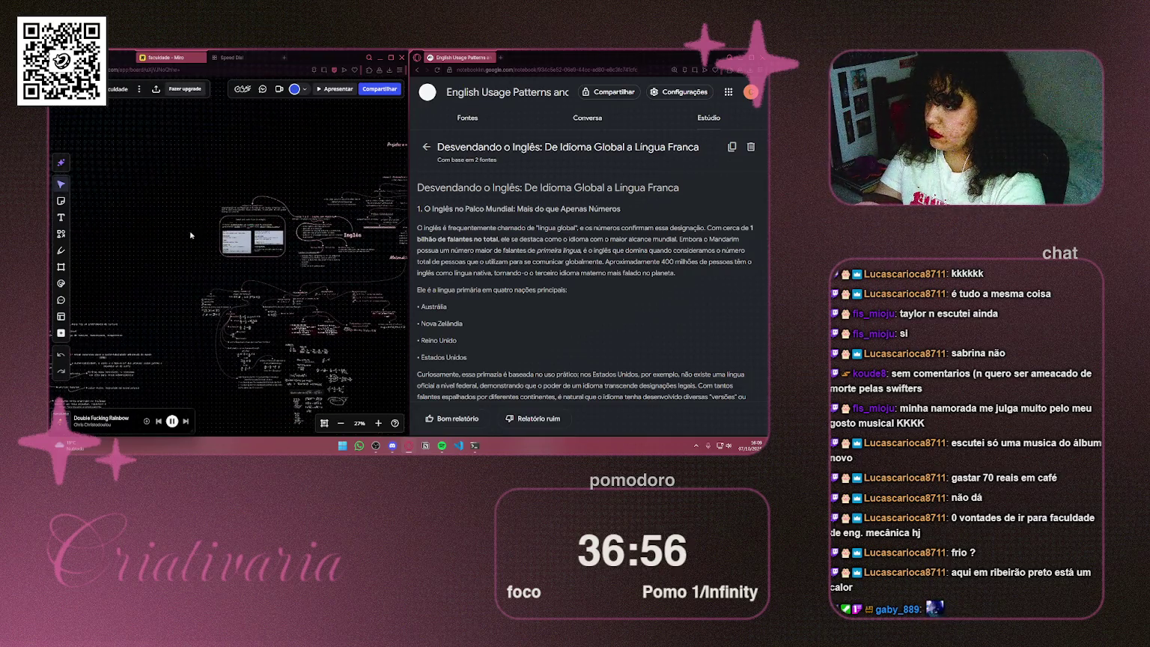
{"action": "scroll", "coordinate": [197, 238], "scroll_direction": "right", "scroll_amount": 6}
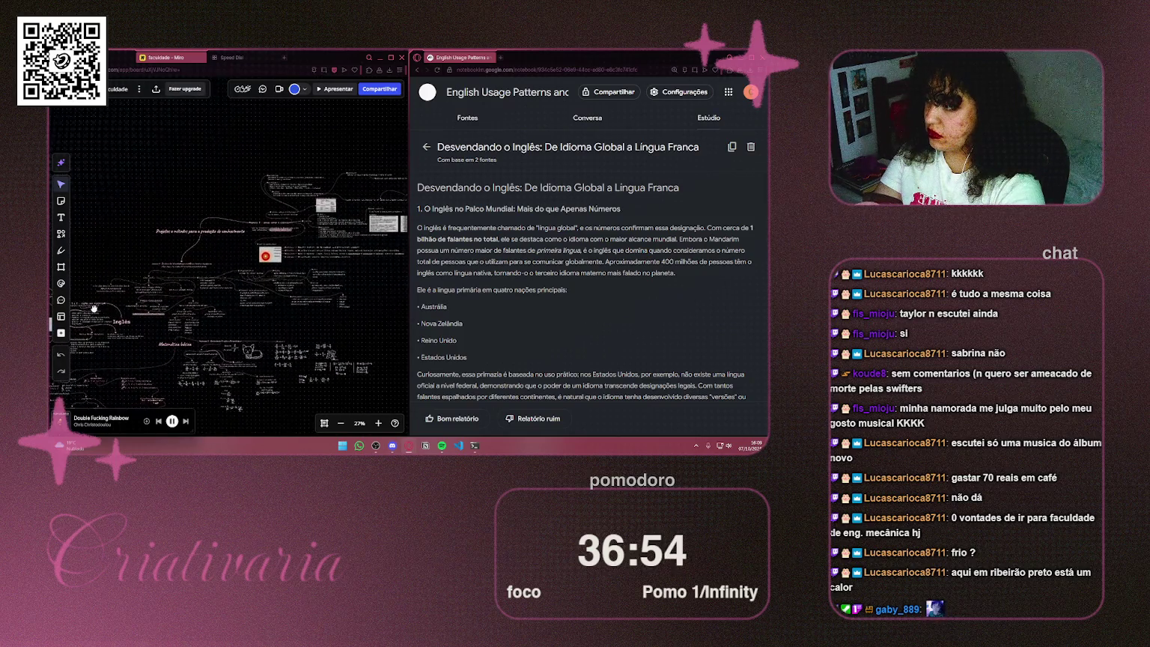
{"action": "scroll", "coordinate": [314, 240], "scroll_direction": "down", "scroll_amount": 3}
{"action": "scroll", "coordinate": [314, 241], "scroll_direction": "left", "scroll_amount": 3}
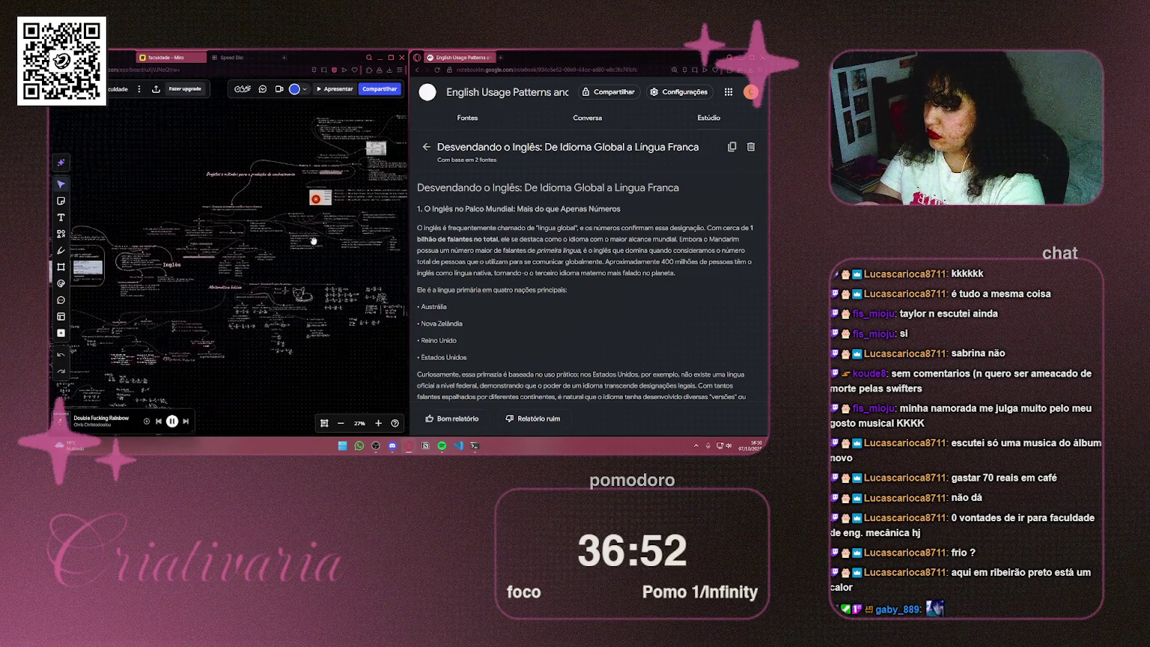
{"action": "scroll", "coordinate": [313, 240], "scroll_direction": "up", "scroll_amount": 2}
{"action": "scroll", "coordinate": [313, 240], "scroll_direction": "right", "scroll_amount": 3}
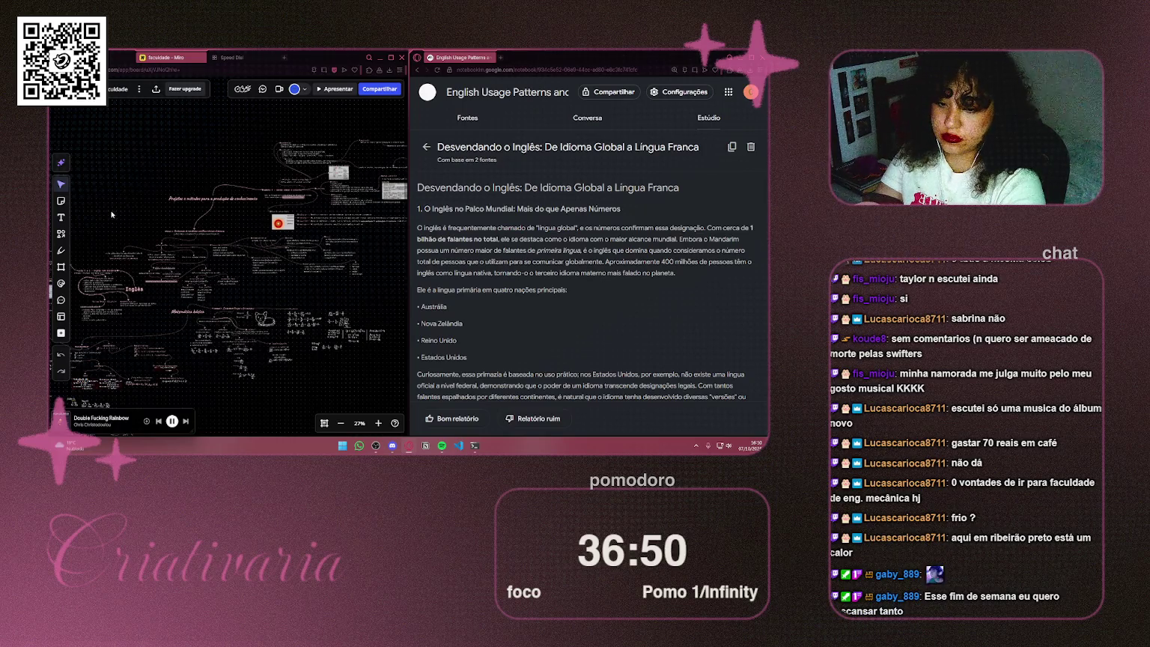
{"action": "scroll", "coordinate": [337, 253], "scroll_direction": "left", "scroll_amount": 6}
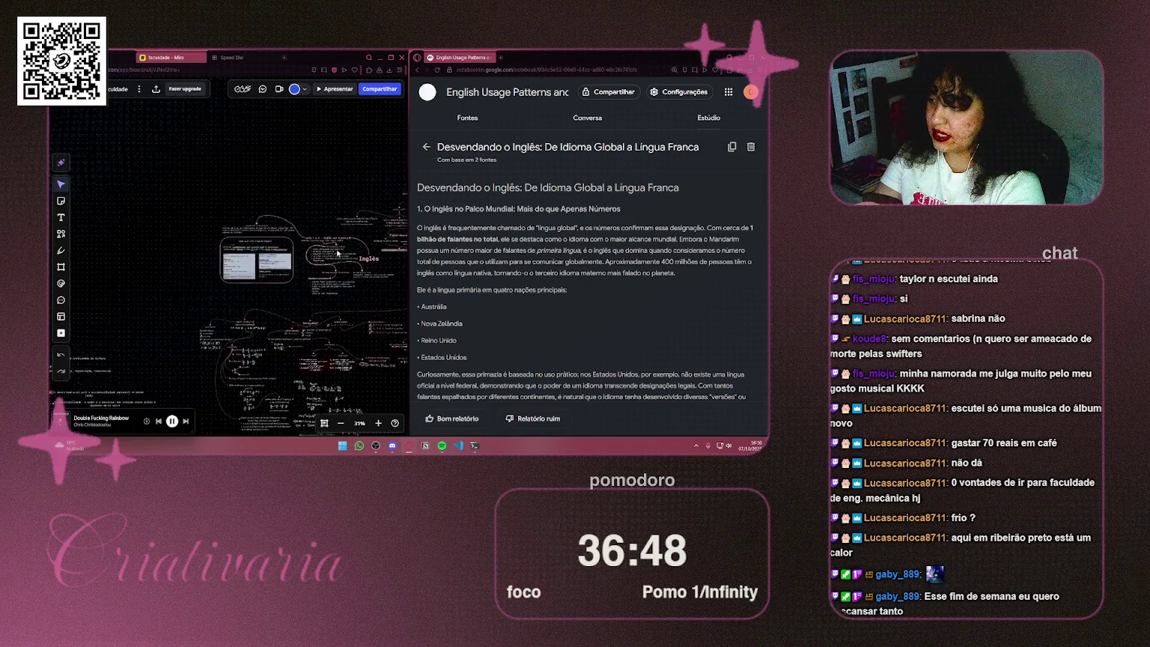
{"action": "scroll", "coordinate": [337, 253], "scroll_direction": "up", "scroll_amount": 3}
{"action": "scroll", "coordinate": [252, 247], "scroll_direction": "down", "scroll_amount": 1}
{"action": "scroll", "coordinate": [253, 247], "scroll_direction": "right", "scroll_amount": 2}
Step: Select all 47 objects of the Inglês branch and drag them further right on the board
{"action": "mouse_move", "coordinate": [130, 282]}
{"action": "left_mouse_down"}
{"action": "mouse_move", "coordinate": [297, 255]}
{"action": "mouse_move", "coordinate": [336, 206]}
{"action": "mouse_move", "coordinate": [304, 184]}
{"action": "left_mouse_up"}
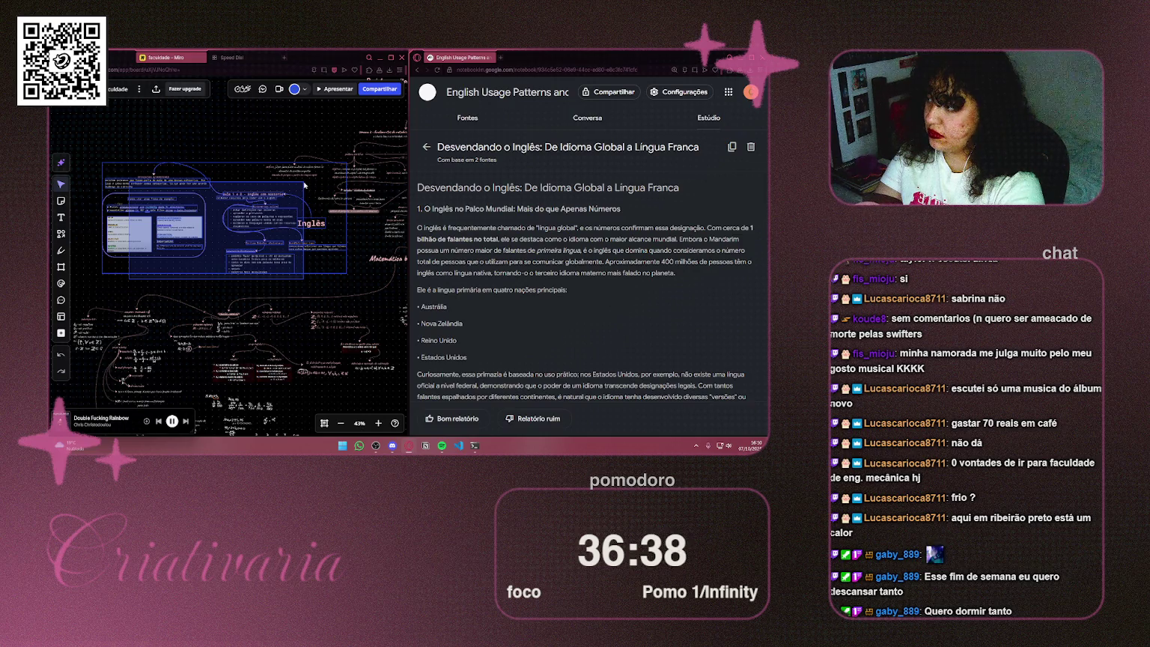
{"action": "left_click_drag", "start_coordinate": [304, 185], "coordinate": [304, 184]}
{"action": "left_click", "coordinate": [117, 207], "text": "shift"}
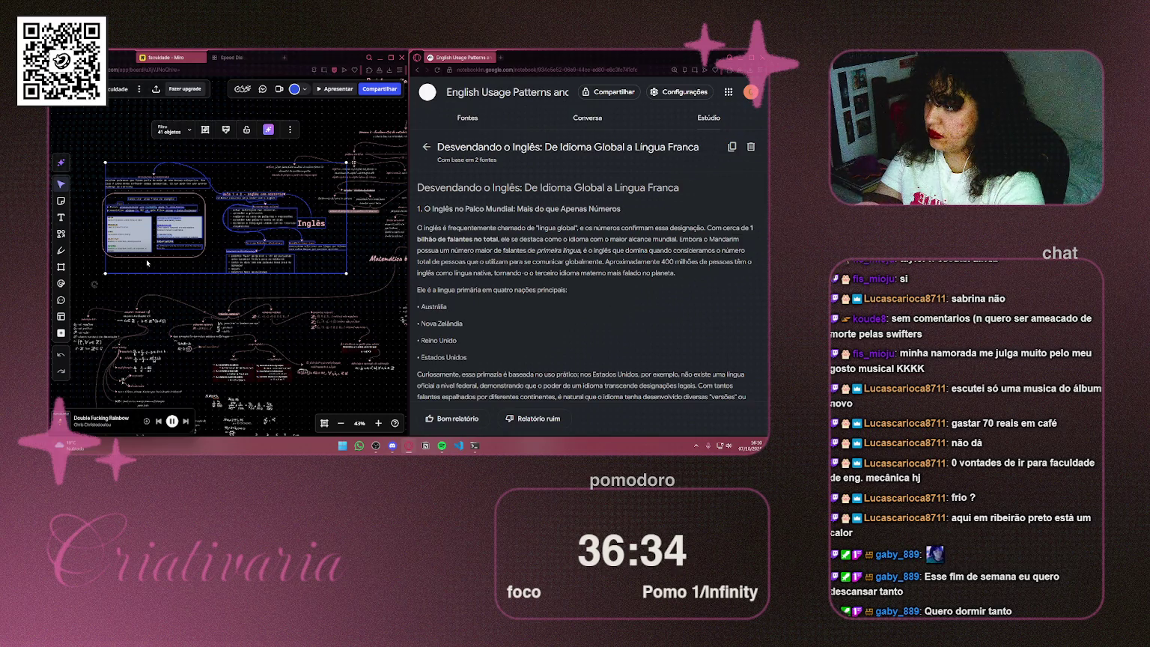
{"action": "key", "text": "Escape"}
{"action": "mouse_move", "coordinate": [91, 156]}
{"action": "left_mouse_down"}
{"action": "mouse_move", "coordinate": [225, 288]}
{"action": "mouse_move", "coordinate": [256, 287]}
{"action": "left_mouse_up"}
{"action": "mouse_move", "coordinate": [340, 259]}
{"action": "left_mouse_down"}
{"action": "mouse_move", "coordinate": [287, 237]}
{"action": "mouse_move", "coordinate": [287, 217]}
{"action": "mouse_move", "coordinate": [307, 233]}
{"action": "left_mouse_up"}
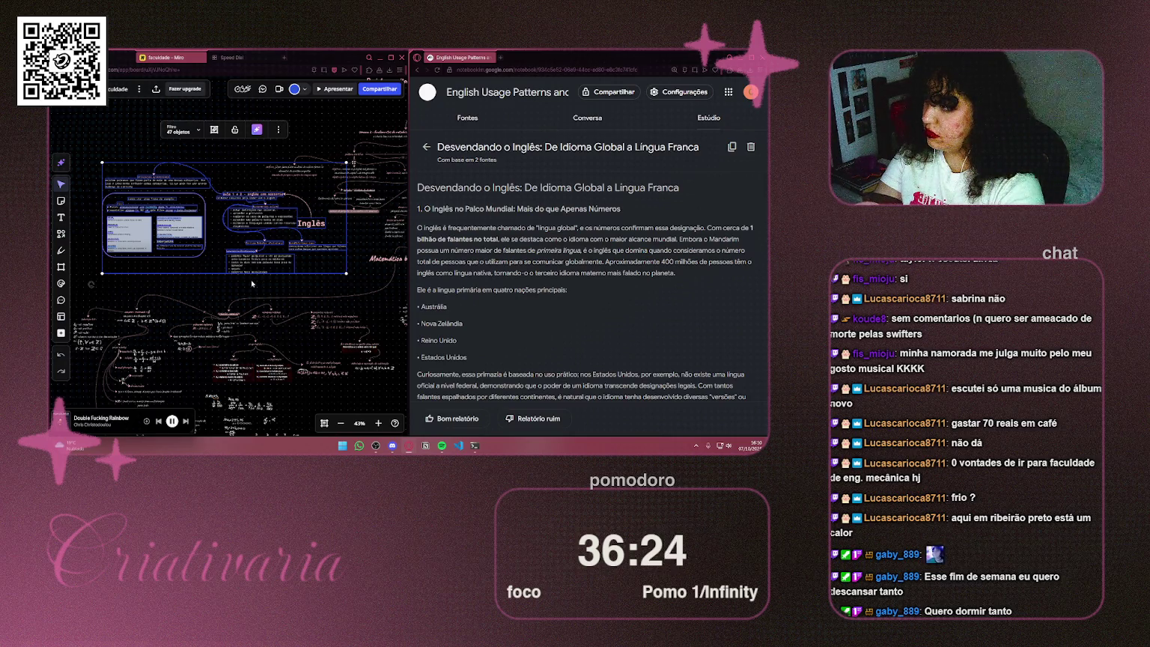
{"action": "scroll", "coordinate": [241, 267], "scroll_direction": "down", "scroll_amount": 5}
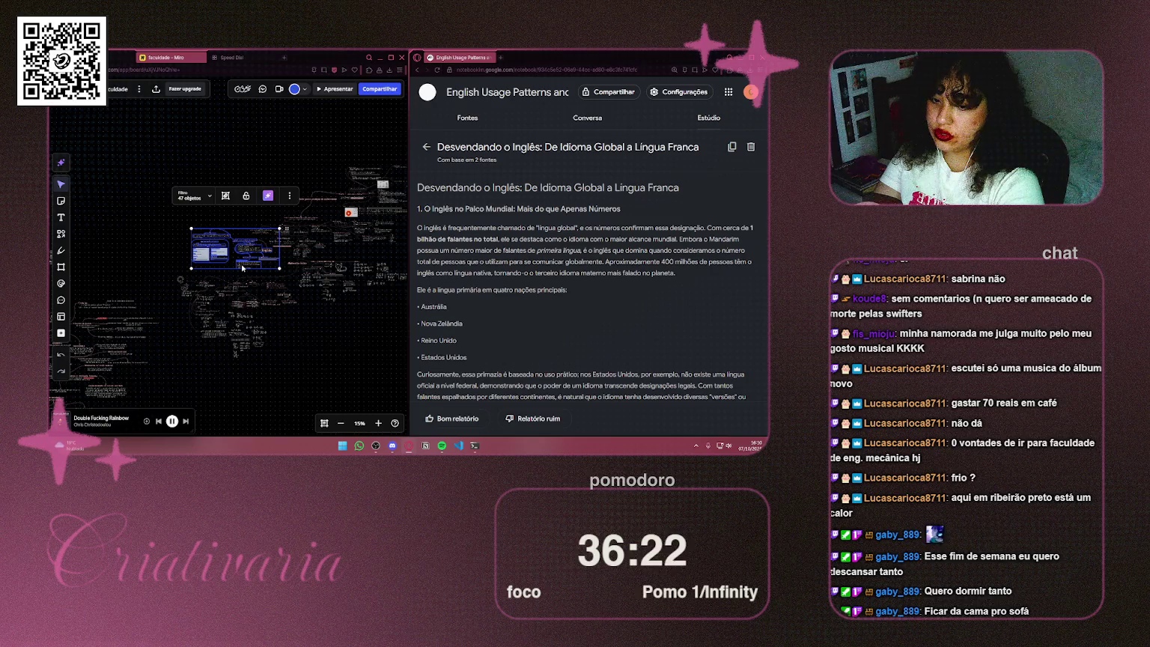
{"action": "mouse_move", "coordinate": [221, 247]}
{"action": "left_mouse_down"}
{"action": "mouse_move", "coordinate": [322, 329]}
{"action": "mouse_move", "coordinate": [352, 307]}
{"action": "mouse_move", "coordinate": [334, 270]}
{"action": "mouse_move", "coordinate": [247, 247]}
{"action": "mouse_move", "coordinate": [194, 333]}
{"action": "mouse_move", "coordinate": [299, 244]}
{"action": "mouse_move", "coordinate": [152, 211]}
{"action": "mouse_move", "coordinate": [260, 253]}
{"action": "mouse_move", "coordinate": [325, 250]}
{"action": "mouse_move", "coordinate": [288, 240]}
{"action": "left_mouse_up"}
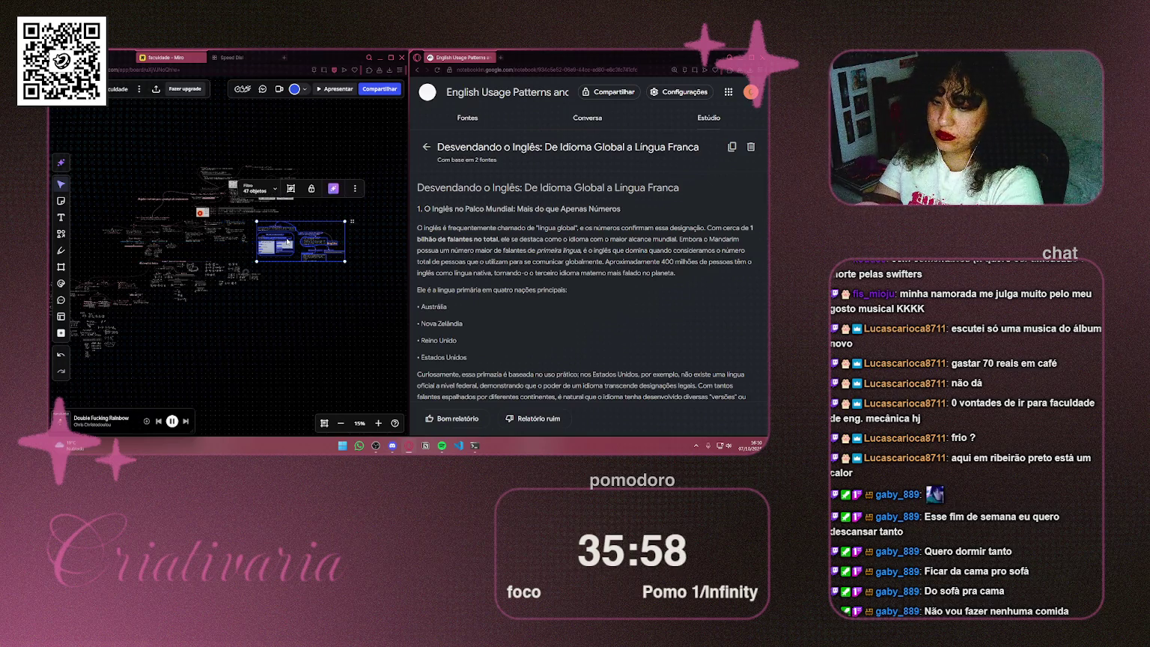
{"action": "scroll", "coordinate": [290, 224], "scroll_direction": "up", "scroll_amount": 5}
{"action": "scroll", "coordinate": [290, 224], "scroll_direction": "up", "scroll_amount": 6}
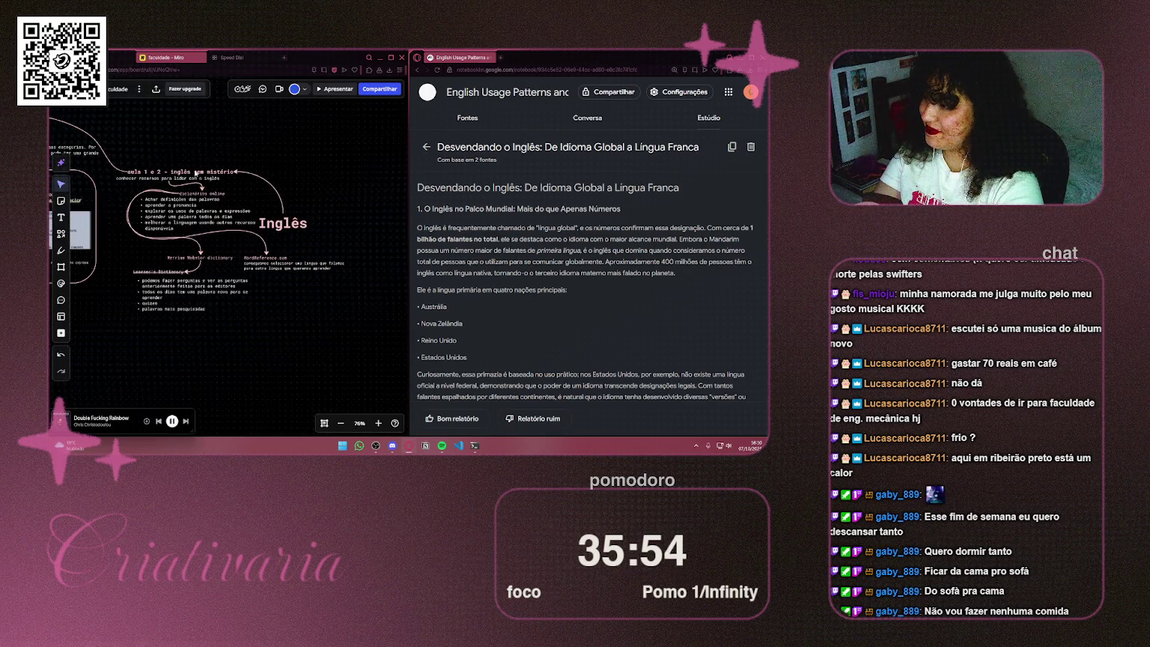
Step: Duplicate the 'aula 1 e 2' title beside the mind map and retitle the copy 'semana 3'
{"action": "double_click", "coordinate": [198, 175]}
{"action": "mouse_move", "coordinate": [198, 172]}
{"action": "left_mouse_down"}
{"action": "mouse_move", "coordinate": [368, 188]}
{"action": "mouse_move", "coordinate": [268, 235]}
{"action": "left_mouse_up"}
{"action": "left_click", "coordinate": [281, 214]}
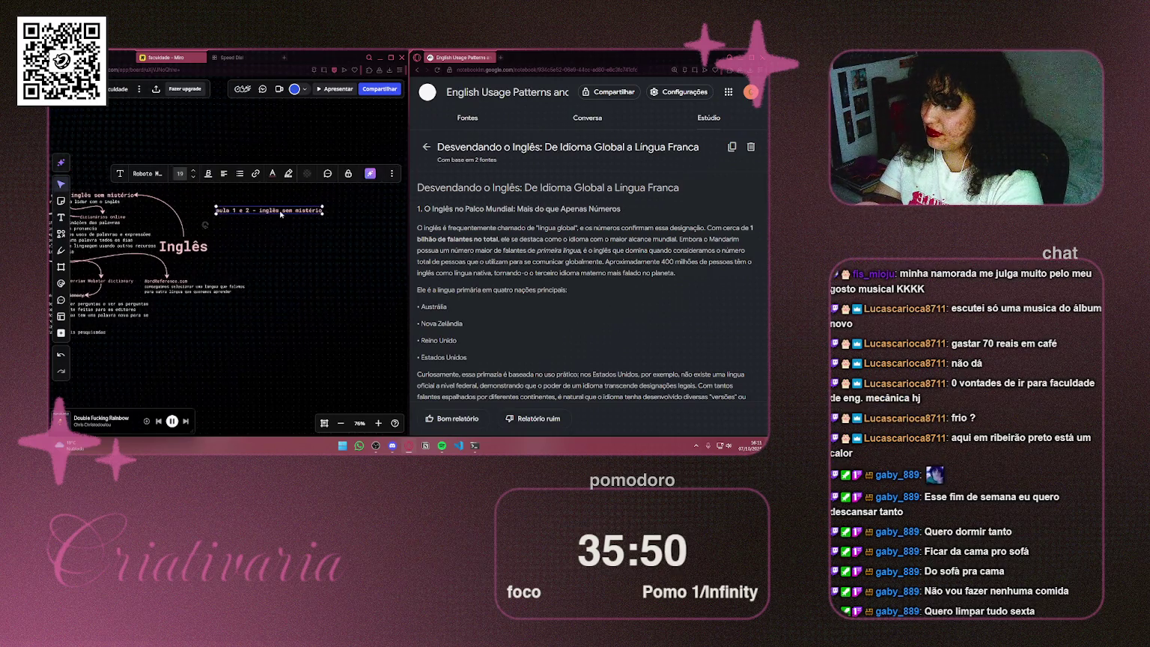
{"action": "key", "text": "ctrl+a"}
{"action": "type", "text": "semaan"}
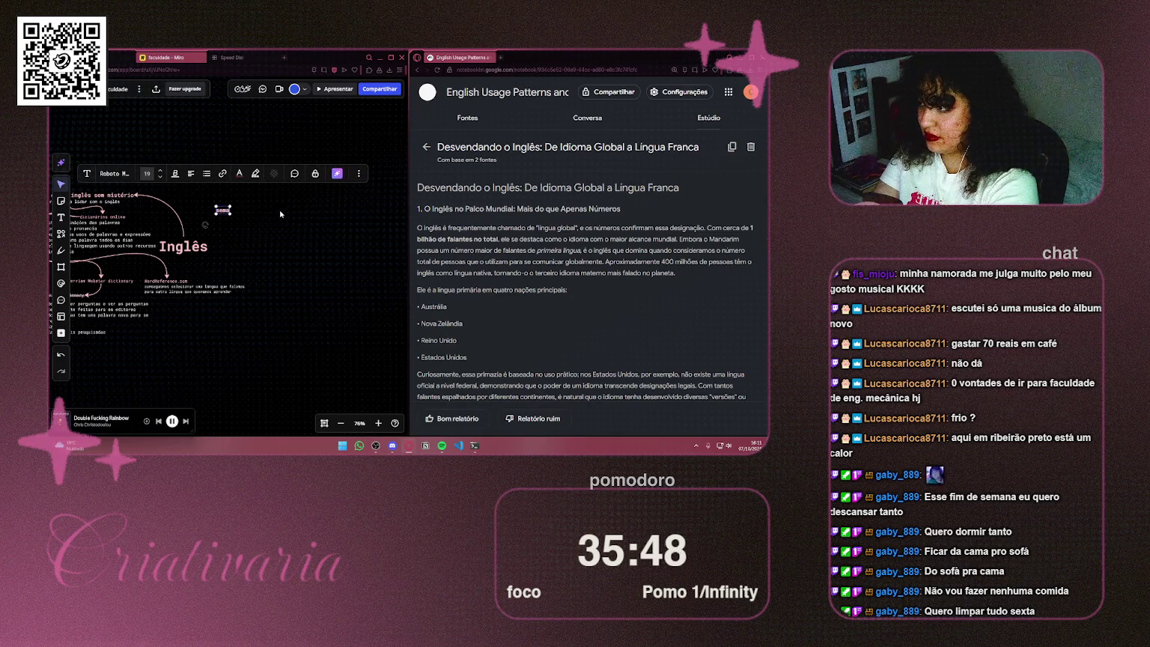
{"action": "key", "text": "BackSpace"}
{"action": "key", "text": "BackSpace"}
{"action": "type", "text": "na"}
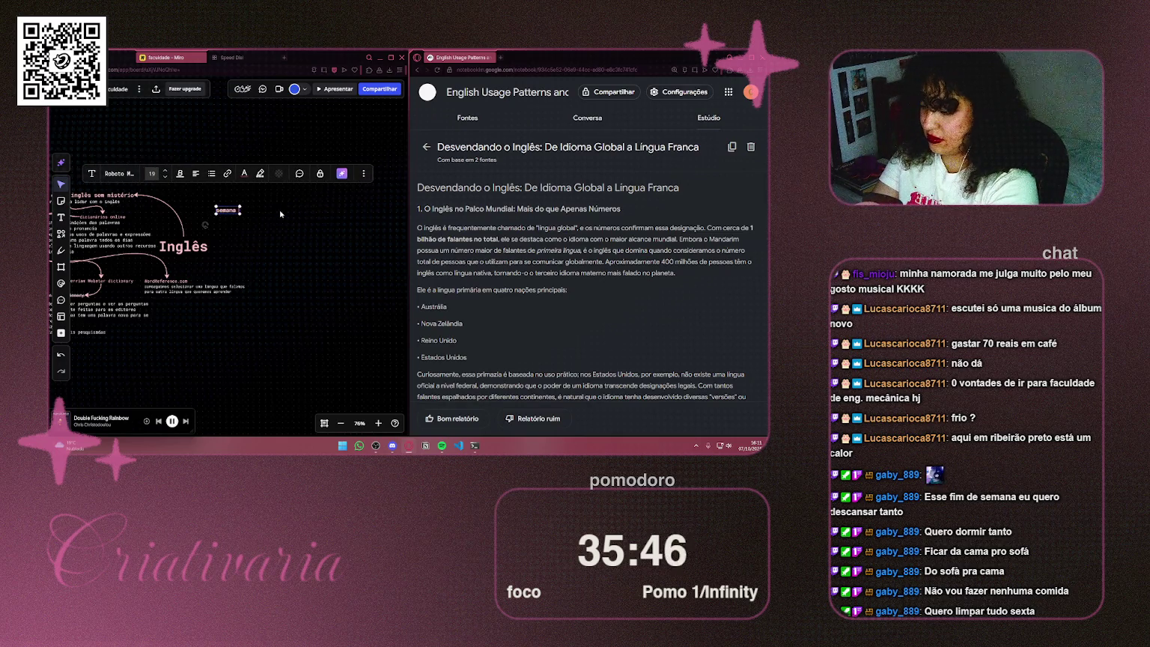
{"action": "type", "text": " 3"}
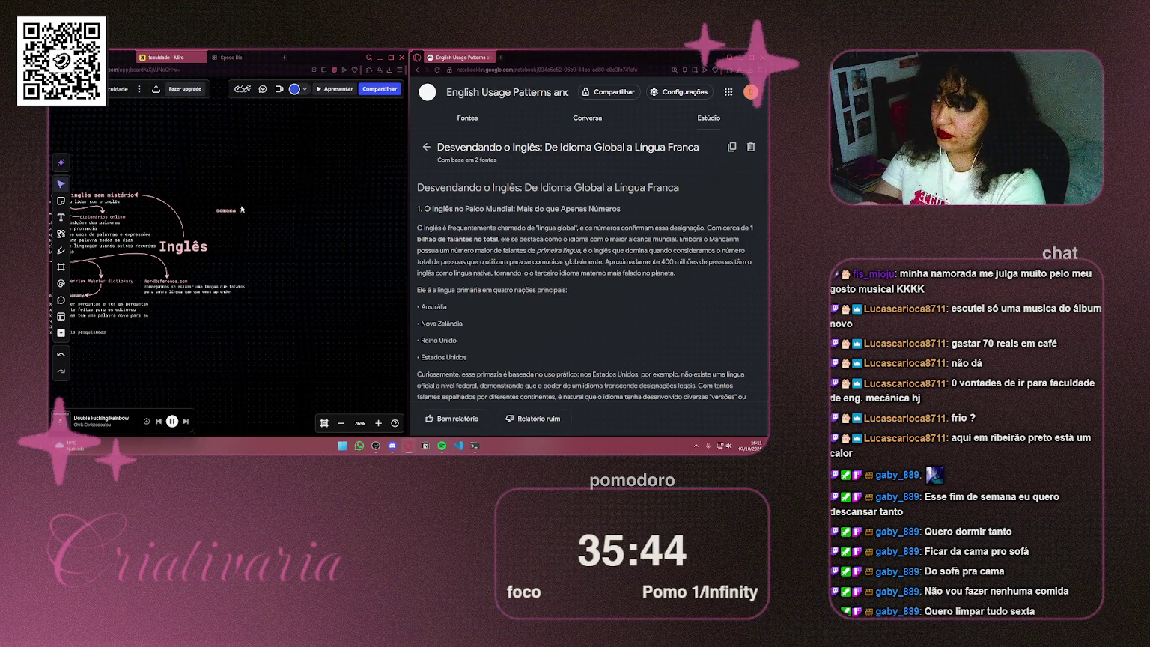
{"action": "scroll", "coordinate": [273, 207], "scroll_direction": "up", "scroll_amount": 5}
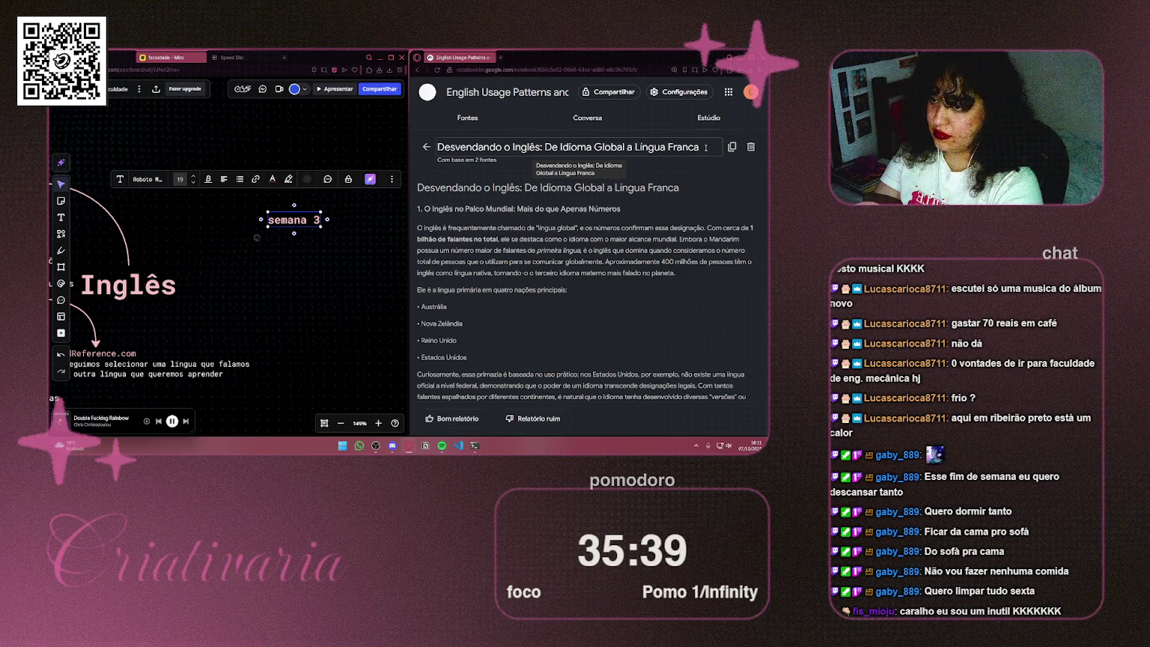
{"action": "left_click", "coordinate": [120, 57]}
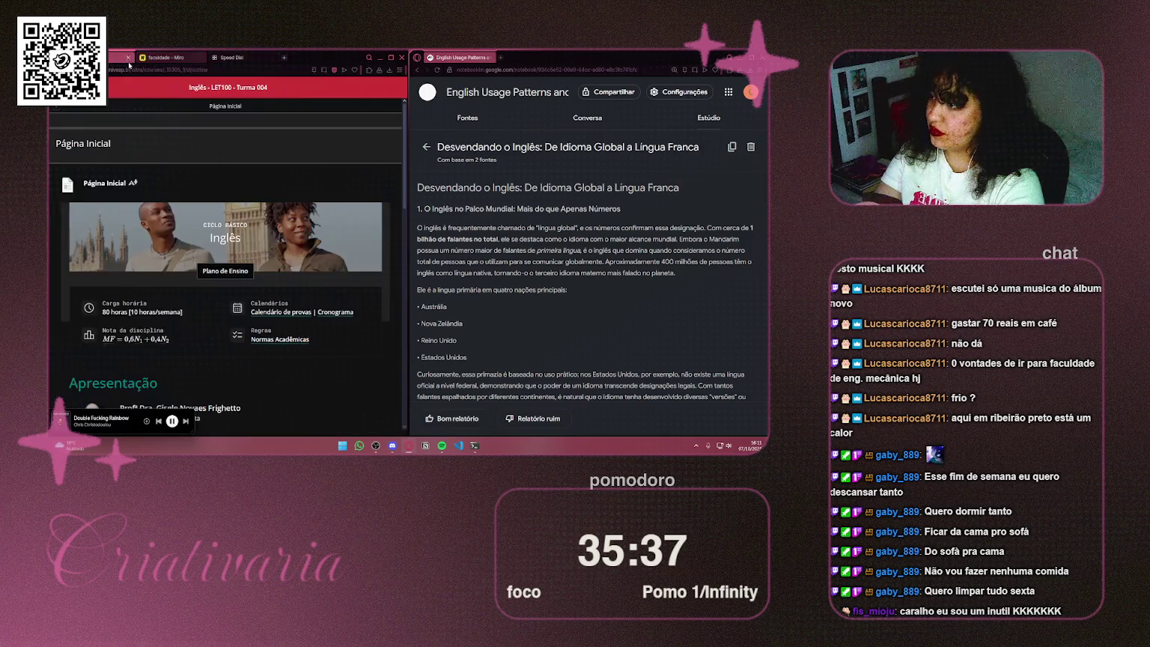
Step: Open the English course's Semana 3 week page from the side navigation
{"action": "scroll", "coordinate": [268, 240], "scroll_direction": "down", "scroll_amount": 2}
{"action": "scroll", "coordinate": [267, 240], "scroll_direction": "down", "scroll_amount": 2}
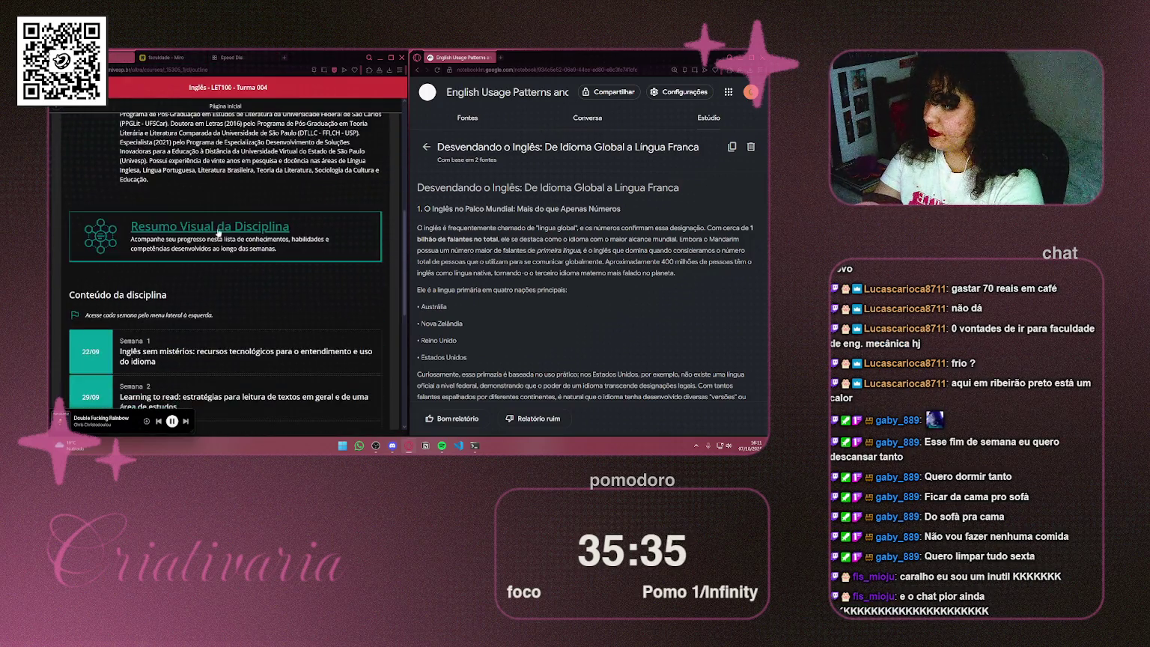
{"action": "scroll", "coordinate": [114, 151], "scroll_direction": "up", "scroll_amount": 1}
{"action": "mouse_move", "coordinate": [57, 116]}
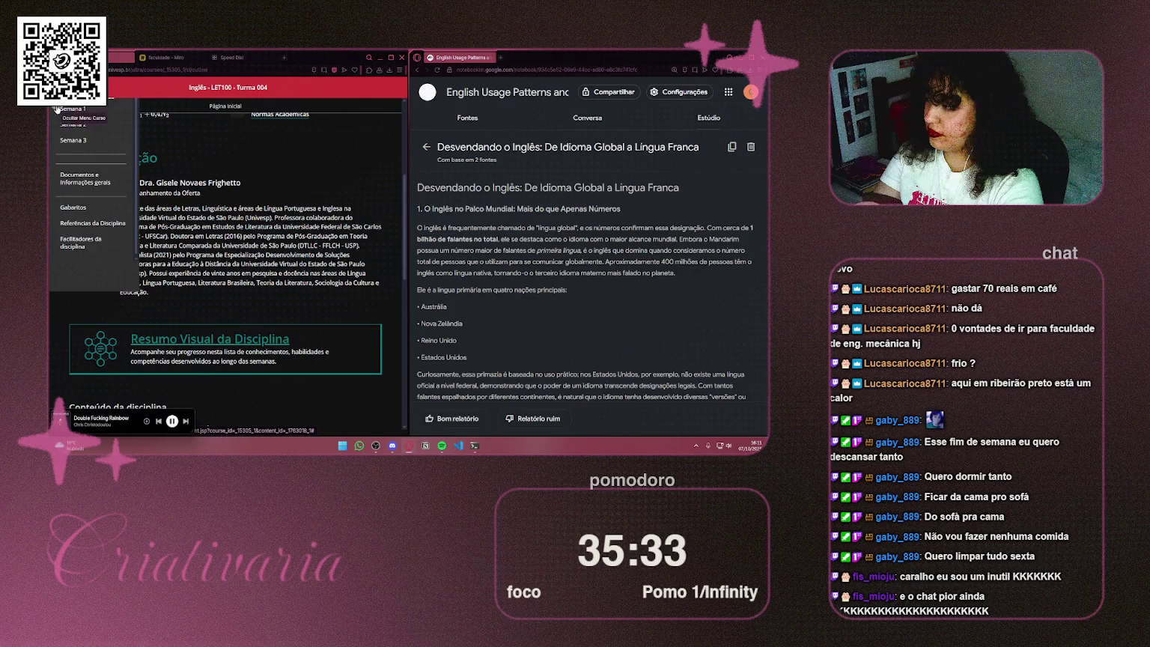
{"action": "left_click", "coordinate": [71, 140]}
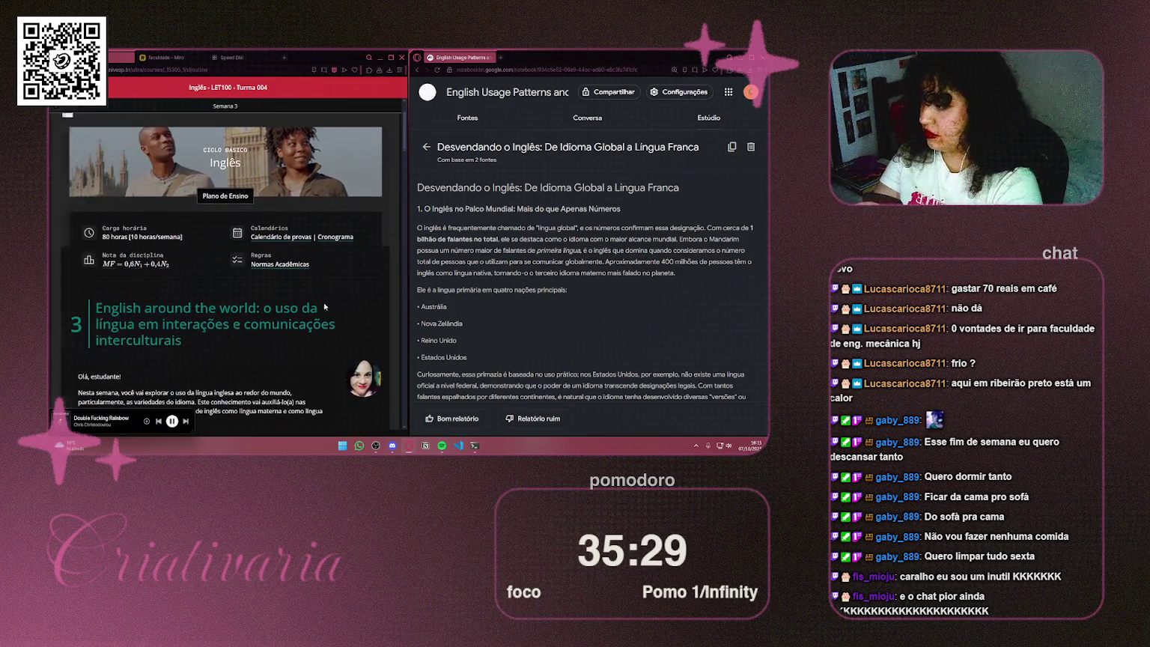
{"action": "scroll", "coordinate": [291, 234], "scroll_direction": "down", "scroll_amount": 10}
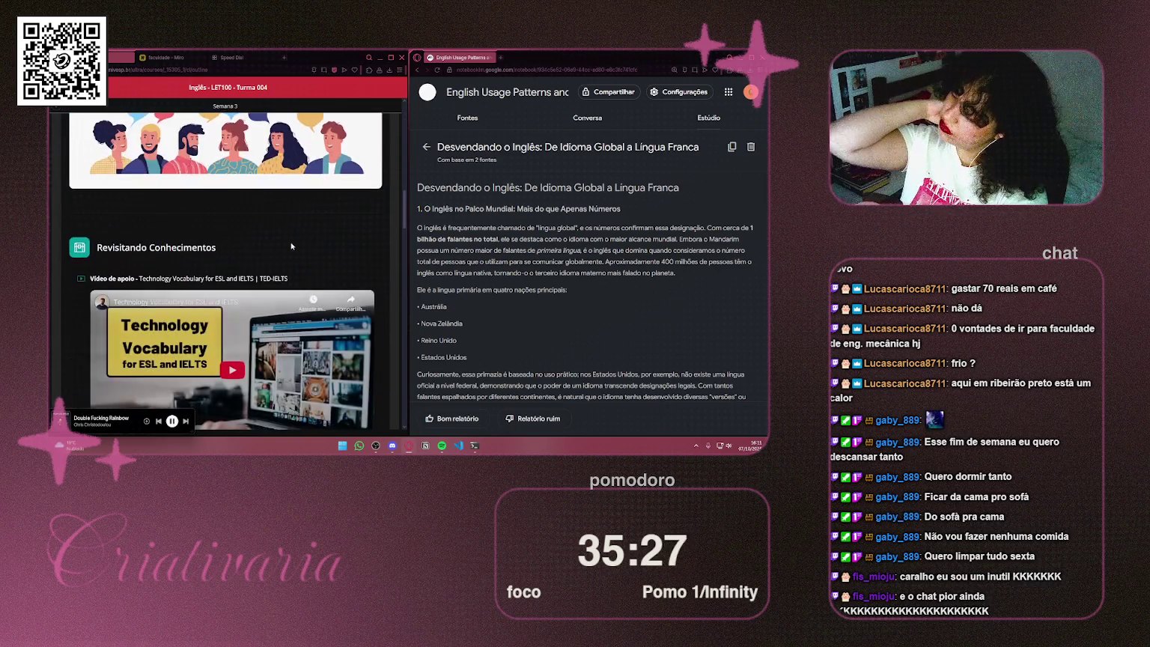
{"action": "scroll", "coordinate": [292, 246], "scroll_direction": "down", "scroll_amount": 5}
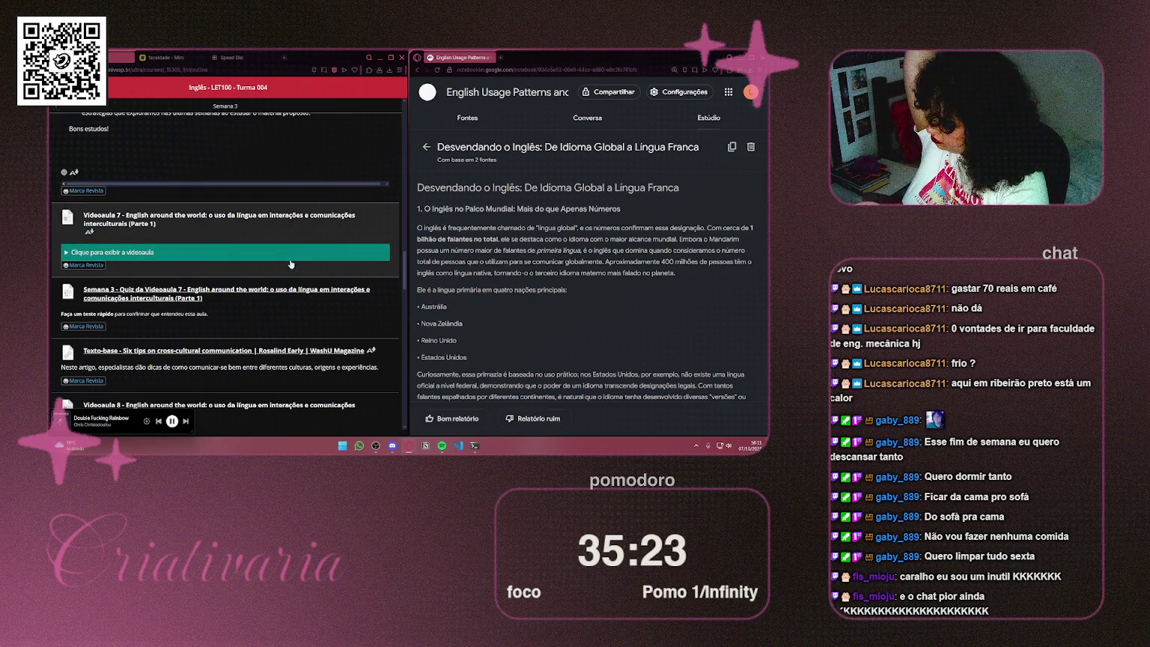
Step: Show NotebookLM's sources list and select the full three-line Semana 3 heading
{"action": "left_click", "coordinate": [472, 119]}
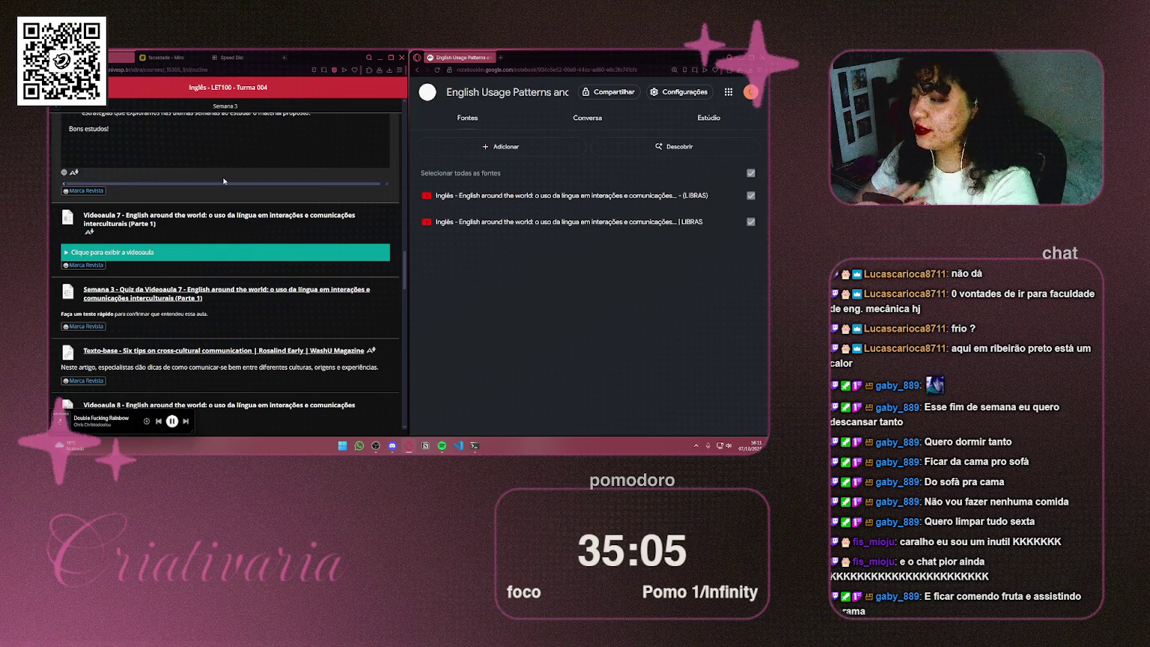
{"action": "scroll", "coordinate": [225, 194], "scroll_direction": "down", "scroll_amount": 2}
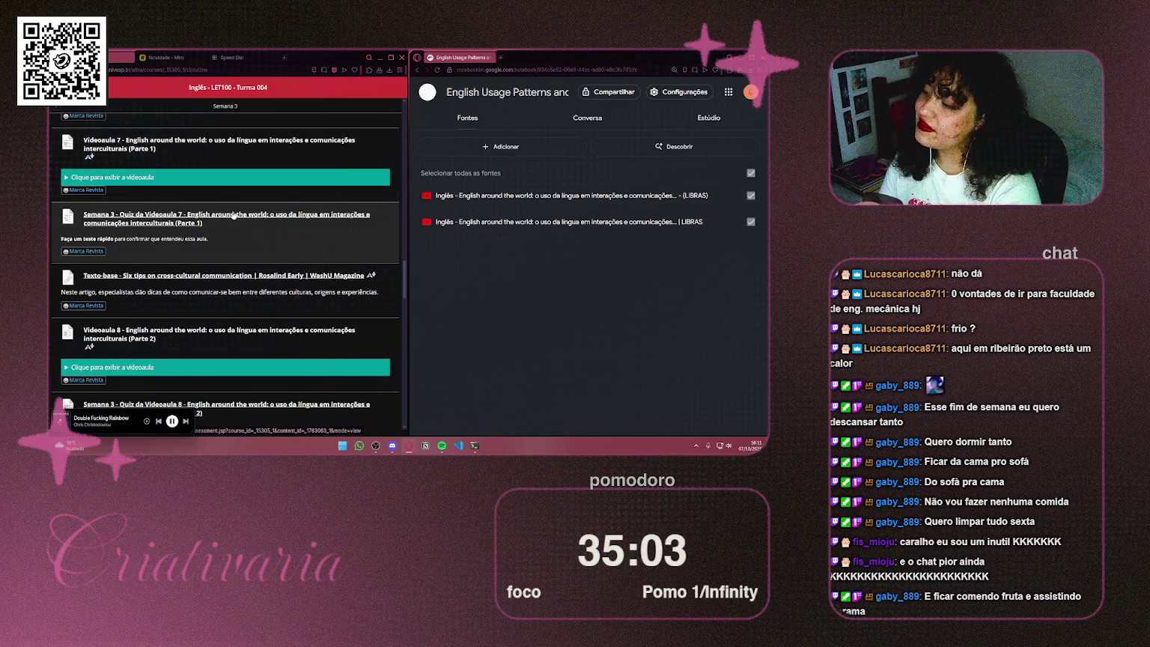
{"action": "scroll", "coordinate": [231, 218], "scroll_direction": "down", "scroll_amount": 6}
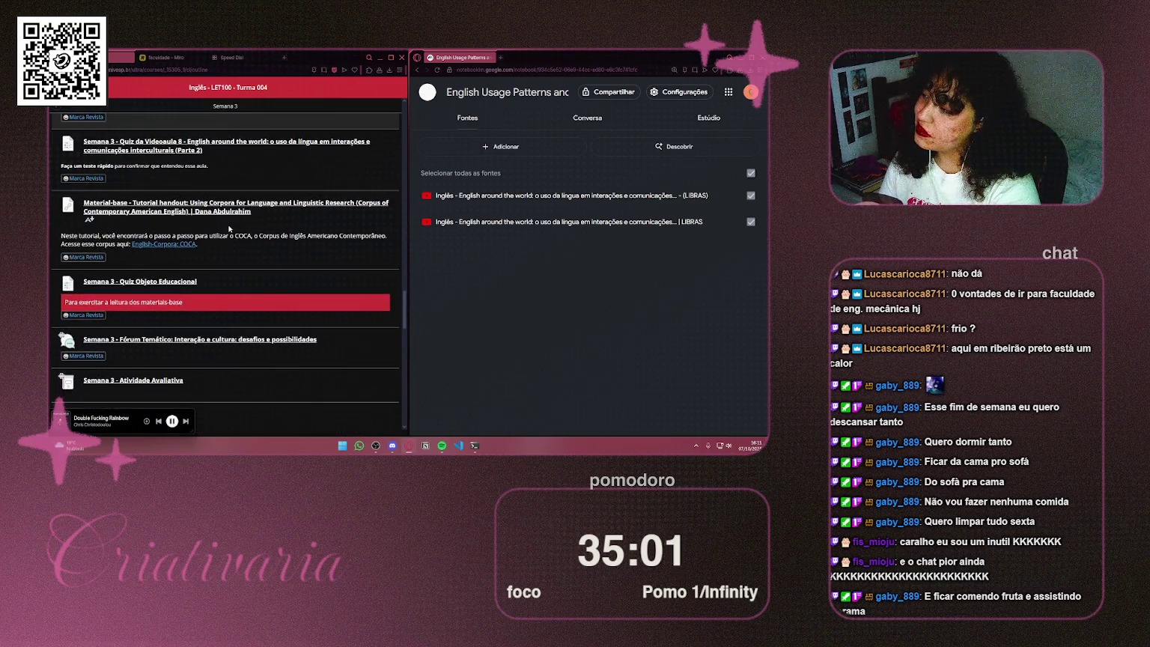
{"action": "scroll", "coordinate": [247, 225], "scroll_direction": "up", "scroll_amount": 20}
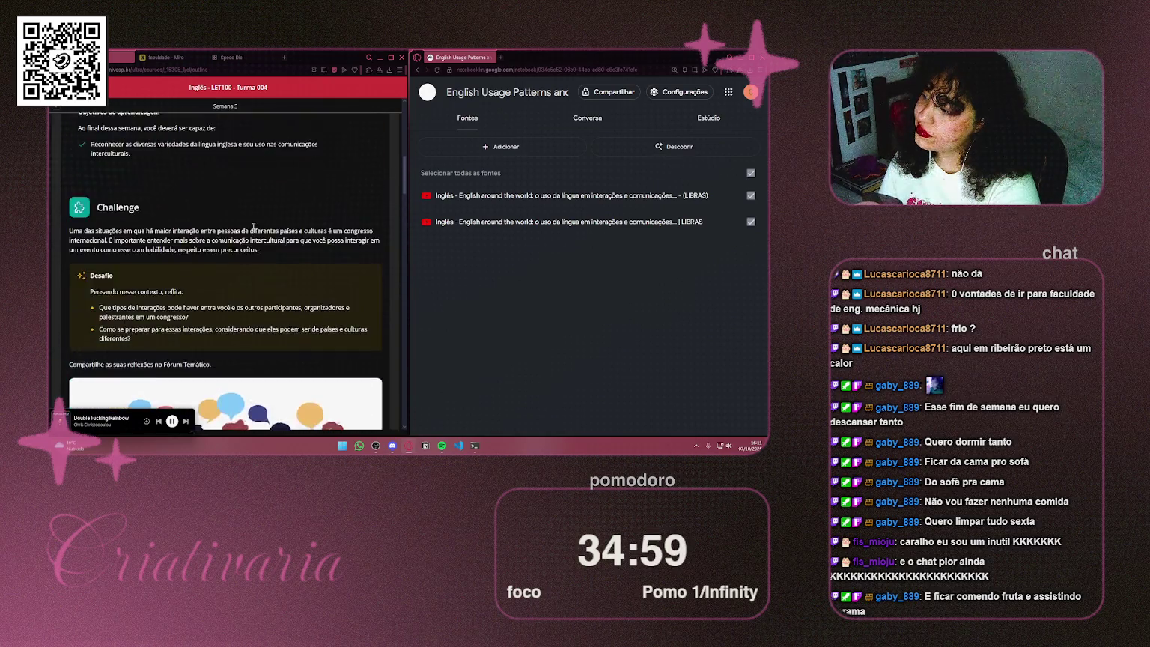
{"action": "scroll", "coordinate": [275, 220], "scroll_direction": "up", "scroll_amount": 1}
{"action": "scroll", "coordinate": [160, 266], "scroll_direction": "down", "scroll_amount": 1}
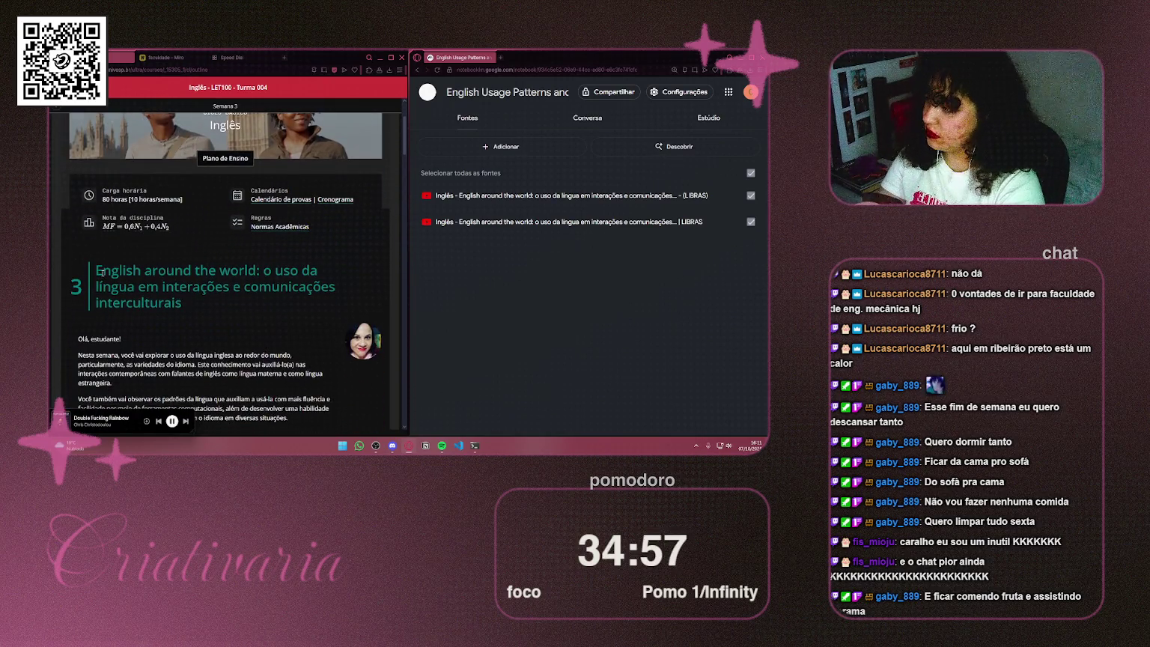
{"action": "mouse_move", "coordinate": [102, 273]}
{"action": "left_mouse_down"}
{"action": "mouse_move", "coordinate": [322, 286]}
{"action": "mouse_move", "coordinate": [253, 271]}
{"action": "mouse_move", "coordinate": [95, 271]}
{"action": "left_mouse_up"}
{"action": "key", "text": "ctrl+c"}
{"action": "left_click_drag", "start_coordinate": [183, 303], "coordinate": [97, 266]}
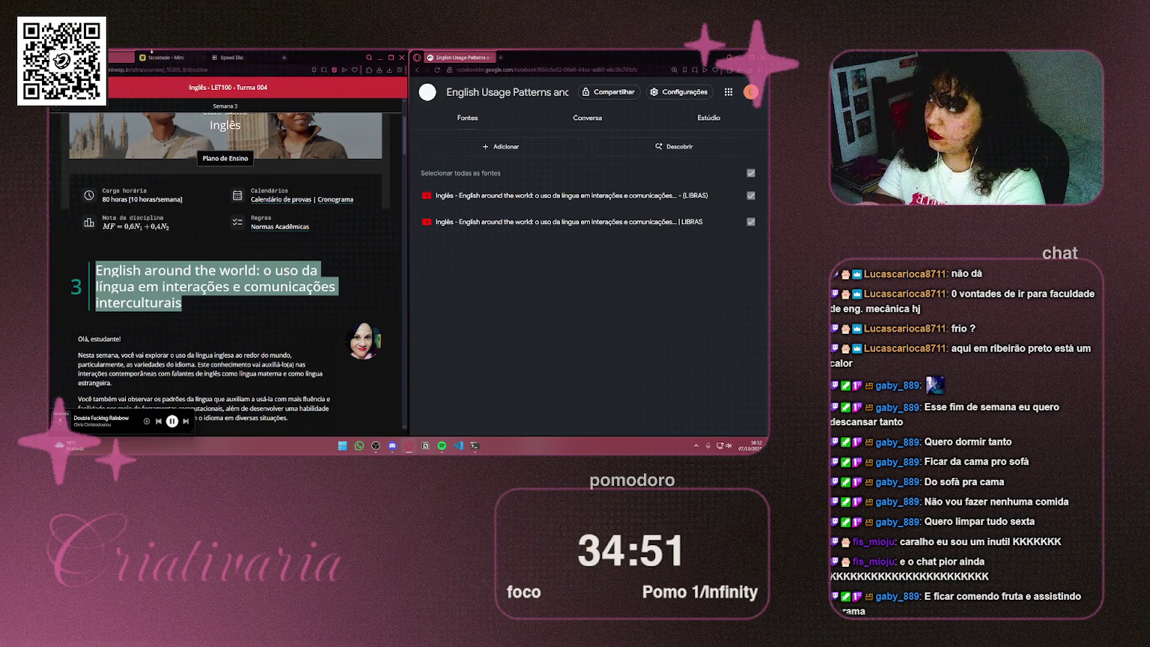
{"action": "left_click", "coordinate": [172, 57]}
Step: Paste the copied week title after 'semana 3' in the Miro label
{"action": "left_click", "coordinate": [704, 121]}
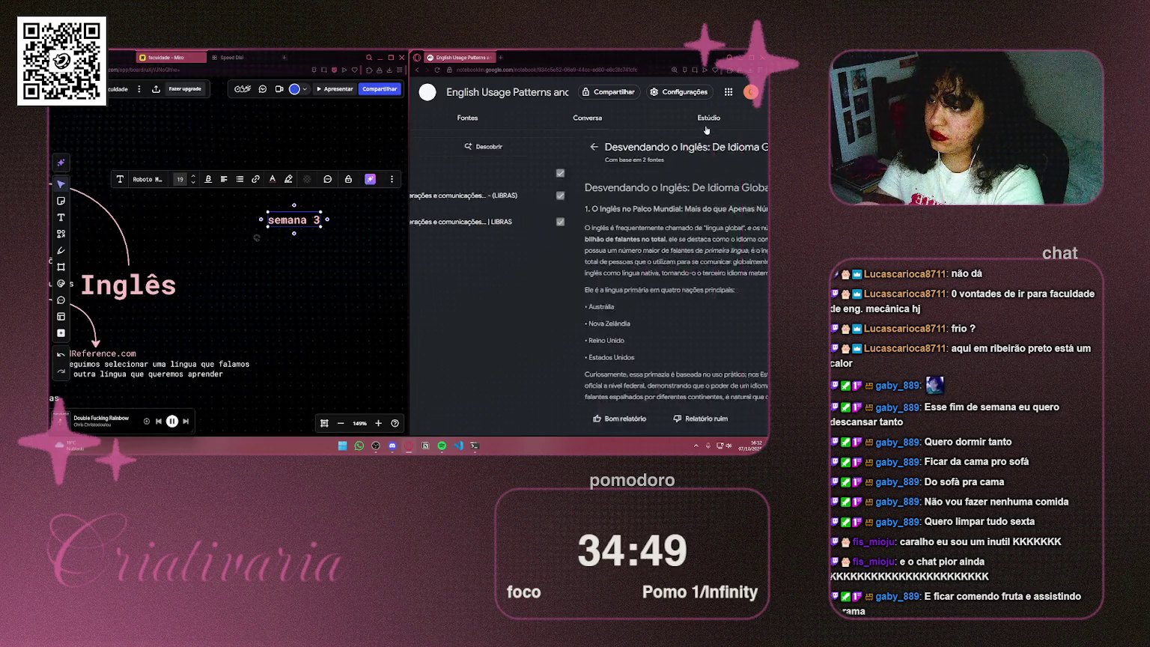
{"action": "left_click", "coordinate": [302, 222]}
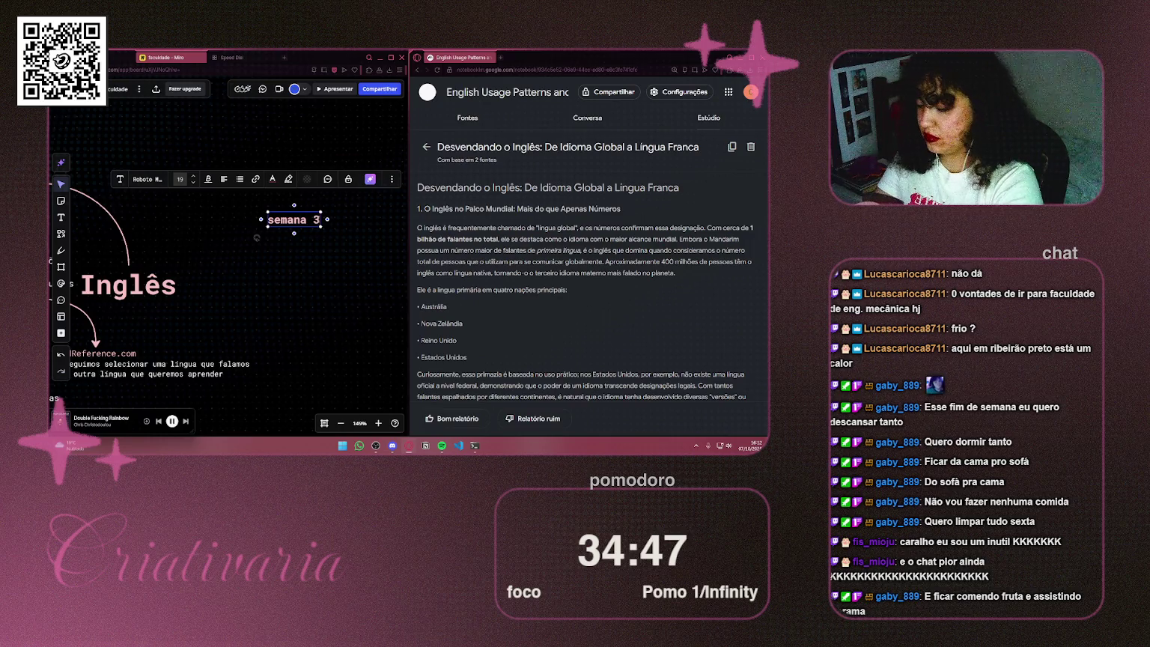
{"action": "type", "text": "-"}
{"action": "key", "text": "ctrl+v"}
{"action": "scroll", "coordinate": [273, 259], "scroll_direction": "down", "scroll_amount": 5}
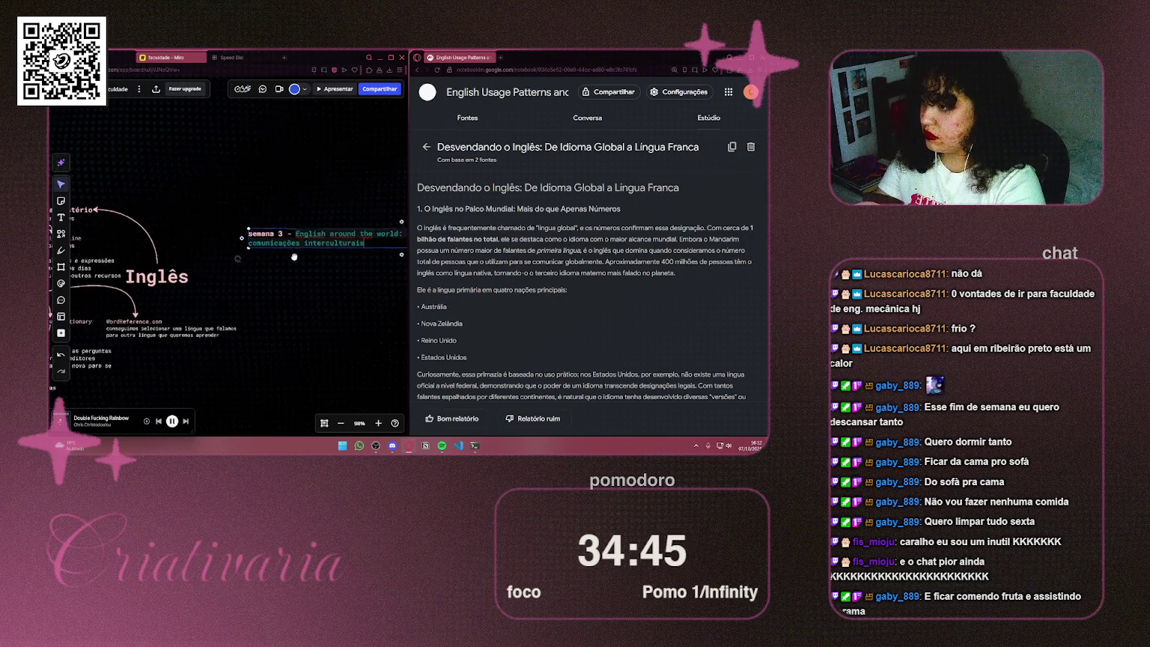
{"action": "scroll", "coordinate": [241, 225], "scroll_direction": "down", "scroll_amount": 3}
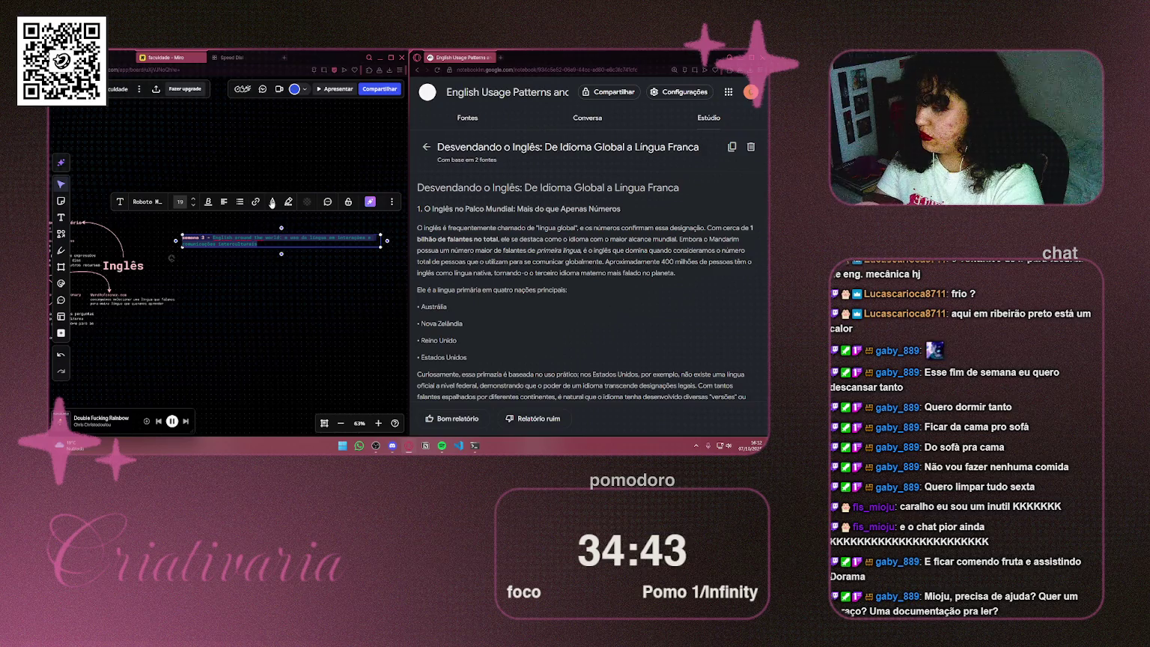
Step: Give the label text a light colour, leaving the highlight colour unchanged
{"action": "left_click", "coordinate": [272, 205]}
{"action": "left_click", "coordinate": [252, 299]}
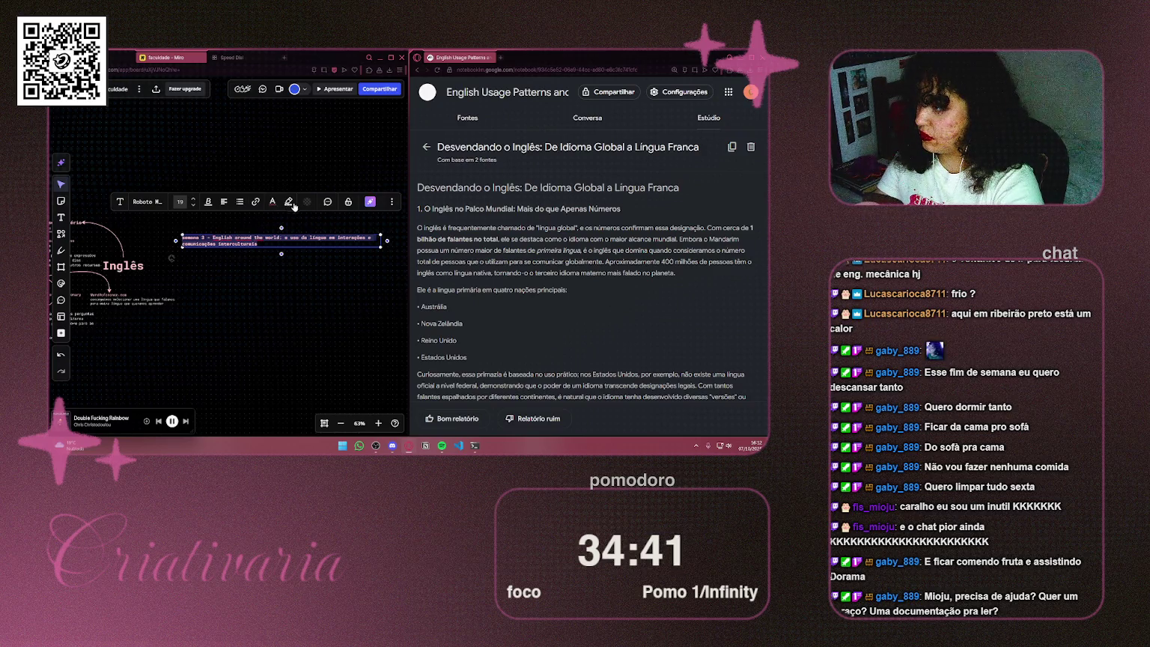
{"action": "left_click", "coordinate": [290, 202]}
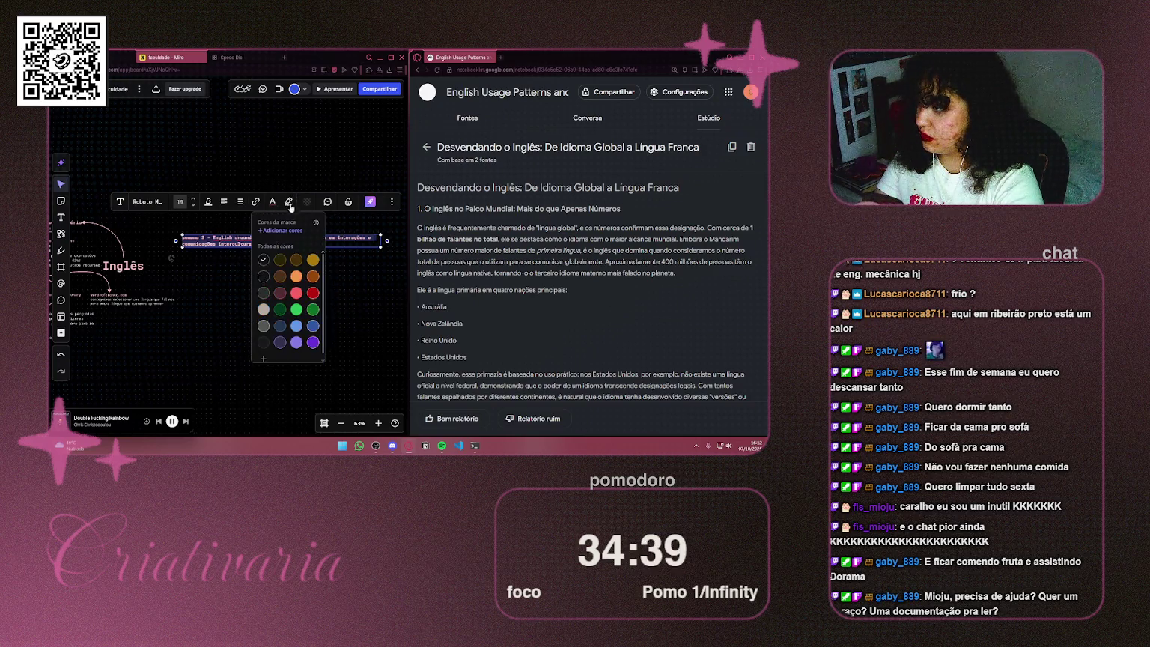
{"action": "left_click", "coordinate": [266, 270]}
{"action": "left_click", "coordinate": [264, 262]}
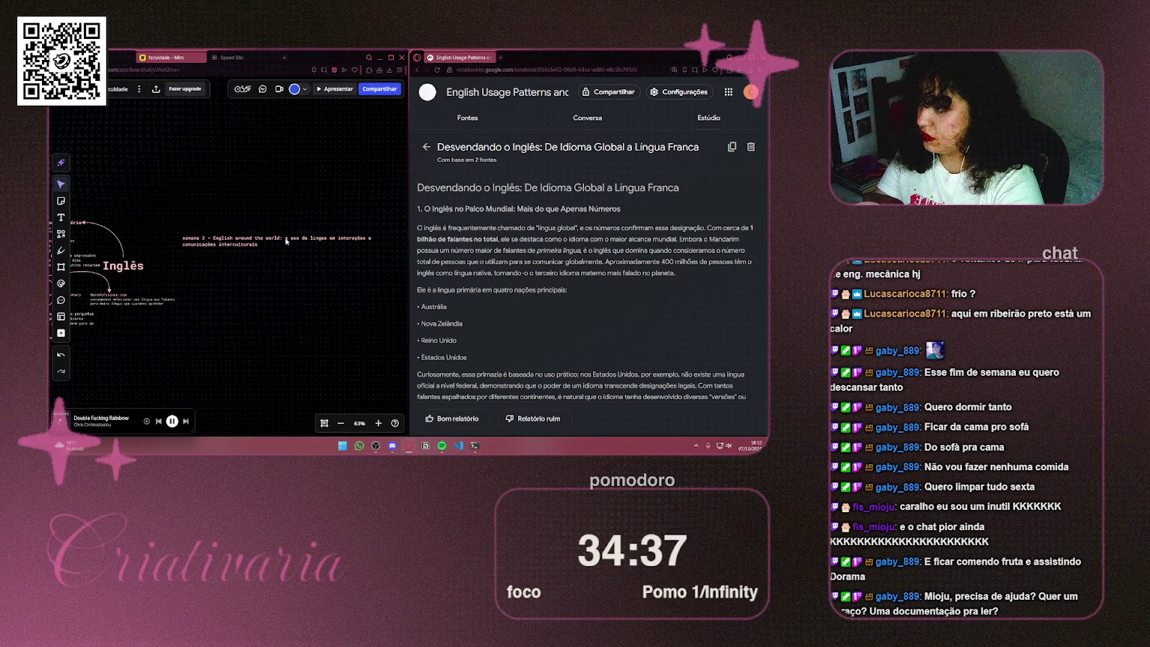
Step: Set all the label's text to the Caveat font and enlarge it to size 36
{"action": "left_click", "coordinate": [283, 241]}
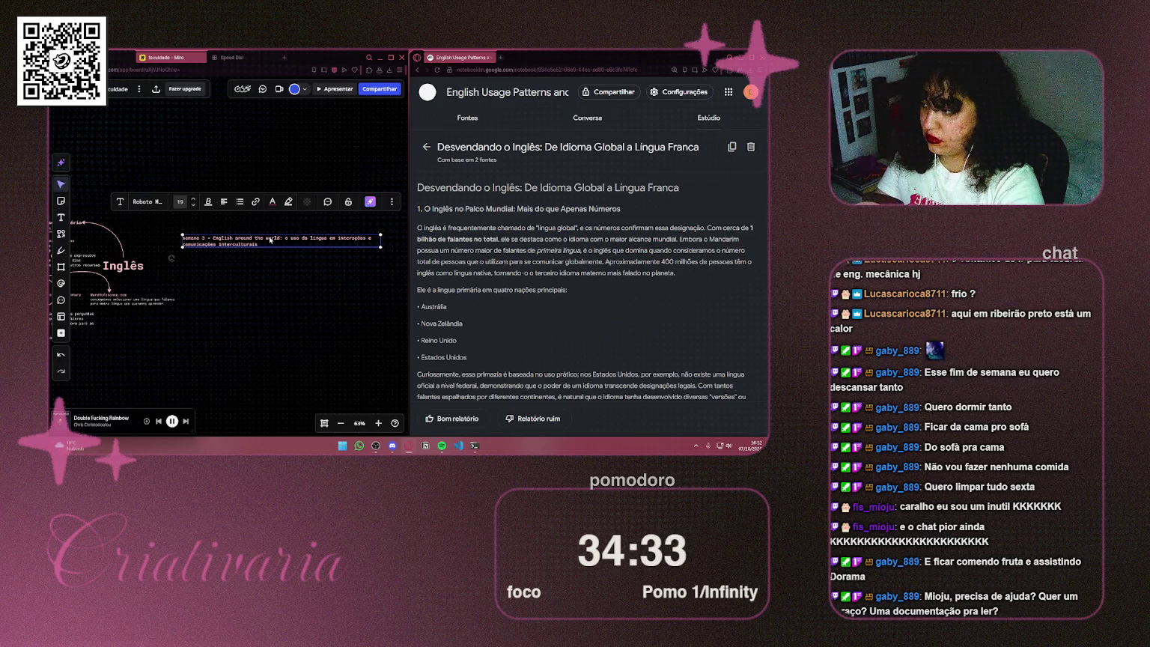
{"action": "left_click", "coordinate": [270, 239]}
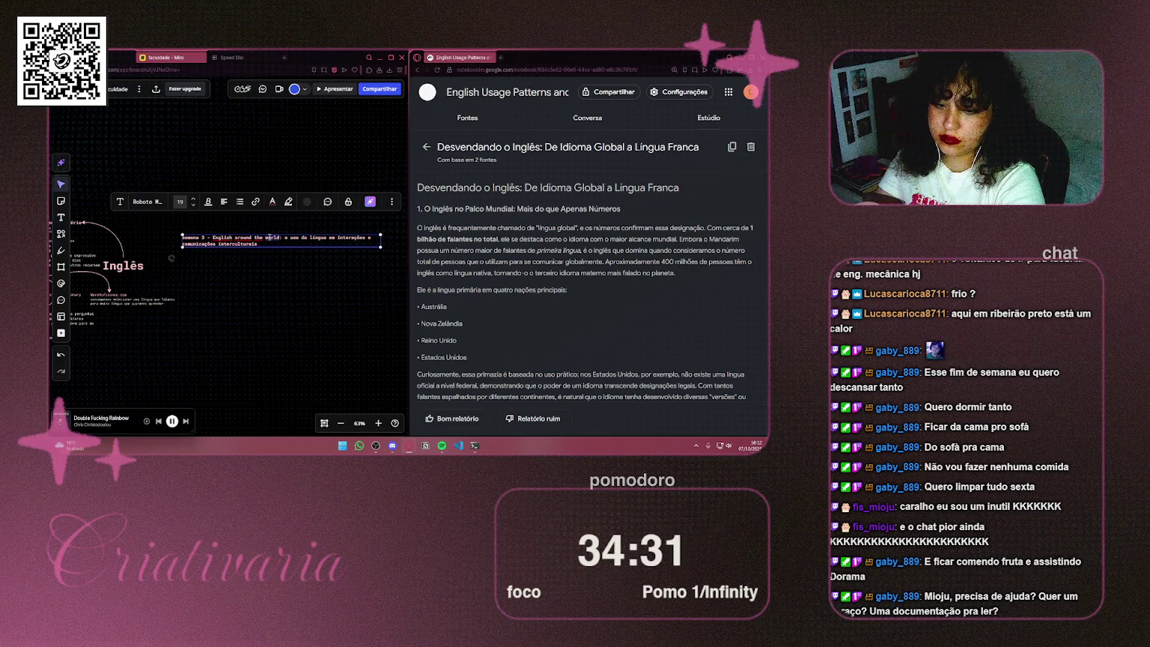
{"action": "scroll", "coordinate": [269, 238], "scroll_direction": "up", "scroll_amount": 3}
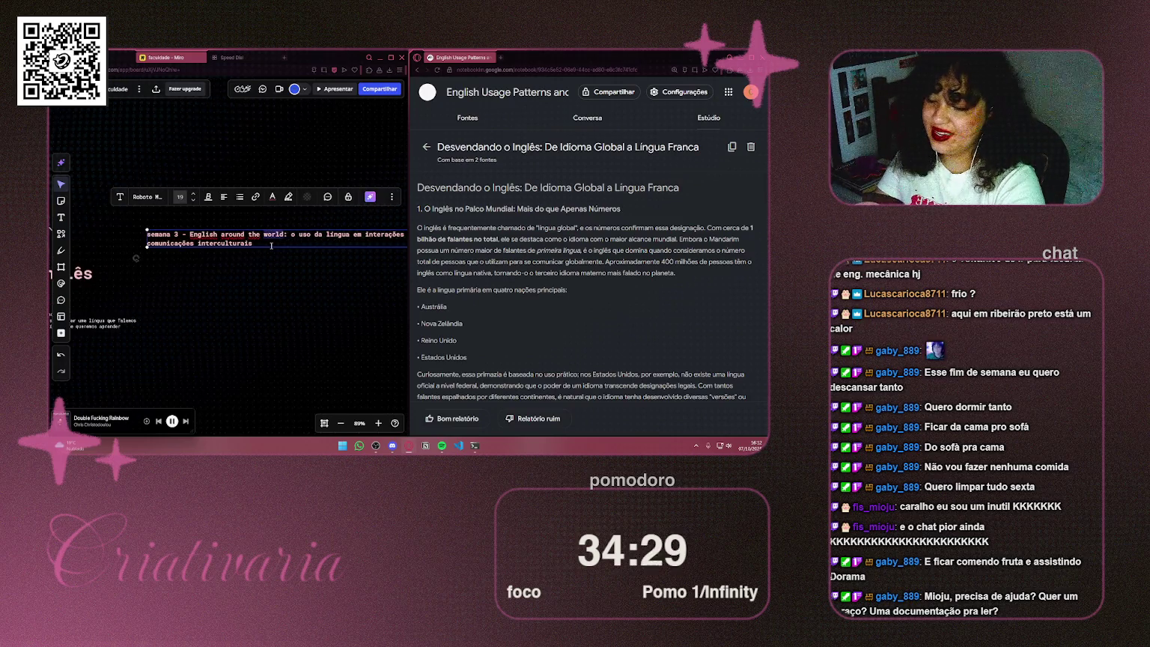
{"action": "key", "text": "ctrl+a"}
{"action": "scroll", "coordinate": [259, 238], "scroll_direction": "down", "scroll_amount": 2}
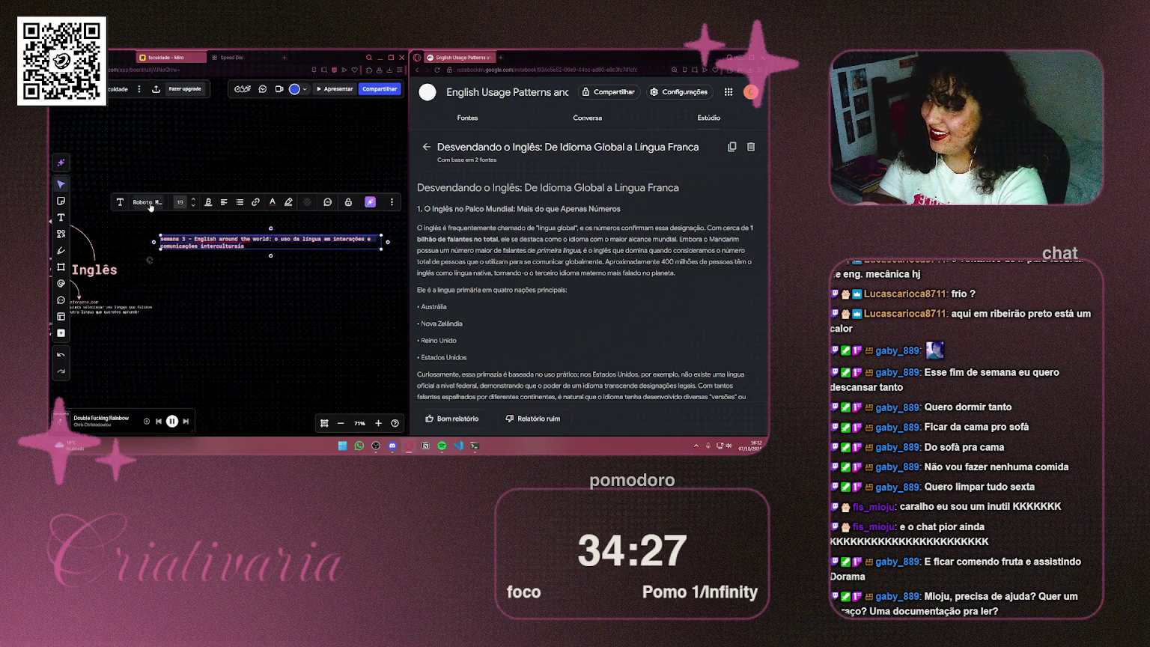
{"action": "left_click", "coordinate": [149, 203]}
{"action": "left_click", "coordinate": [143, 296]}
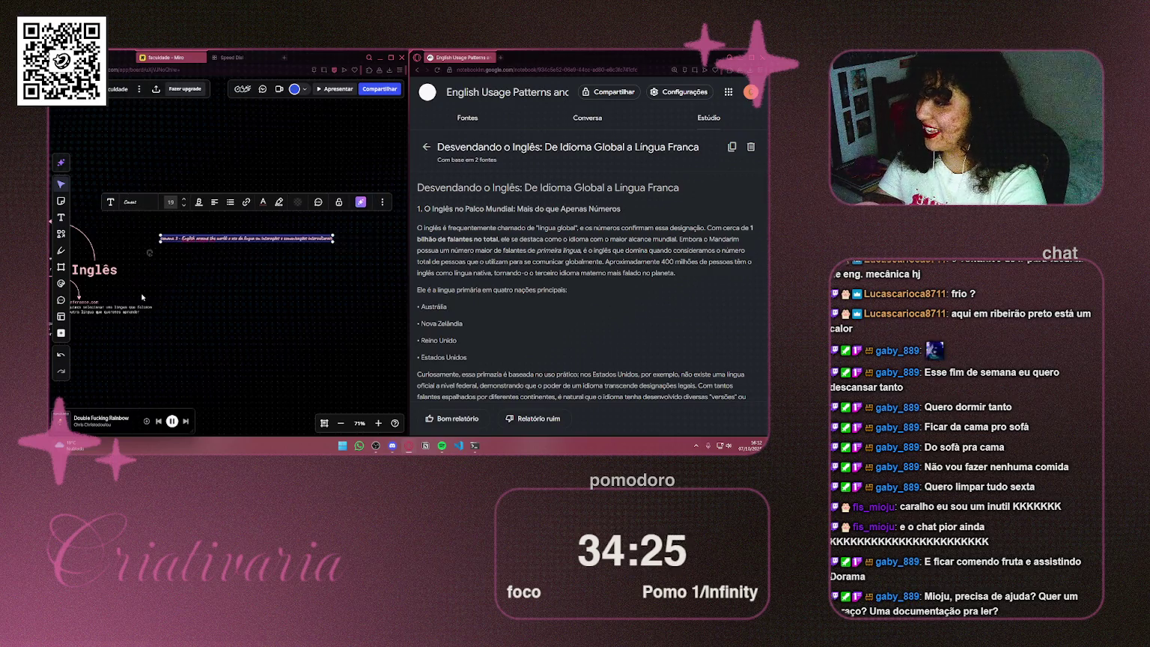
{"action": "scroll", "coordinate": [155, 275], "scroll_direction": "down", "scroll_amount": 3}
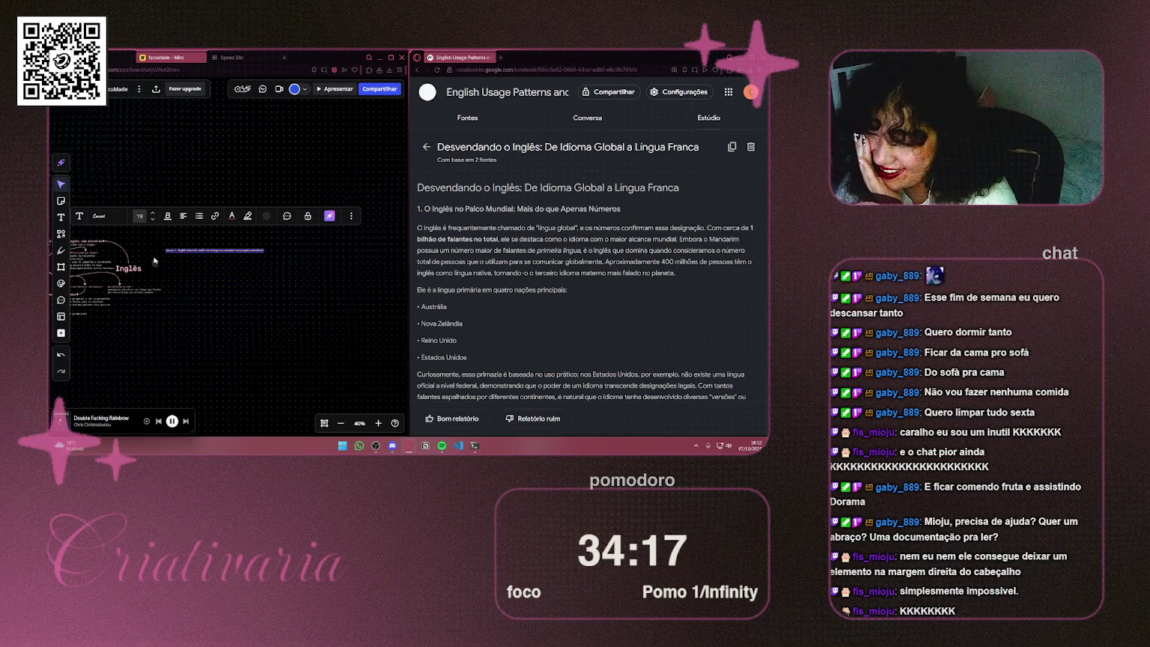
{"action": "left_click", "coordinate": [153, 212]}
{"action": "left_click", "coordinate": [153, 212]}
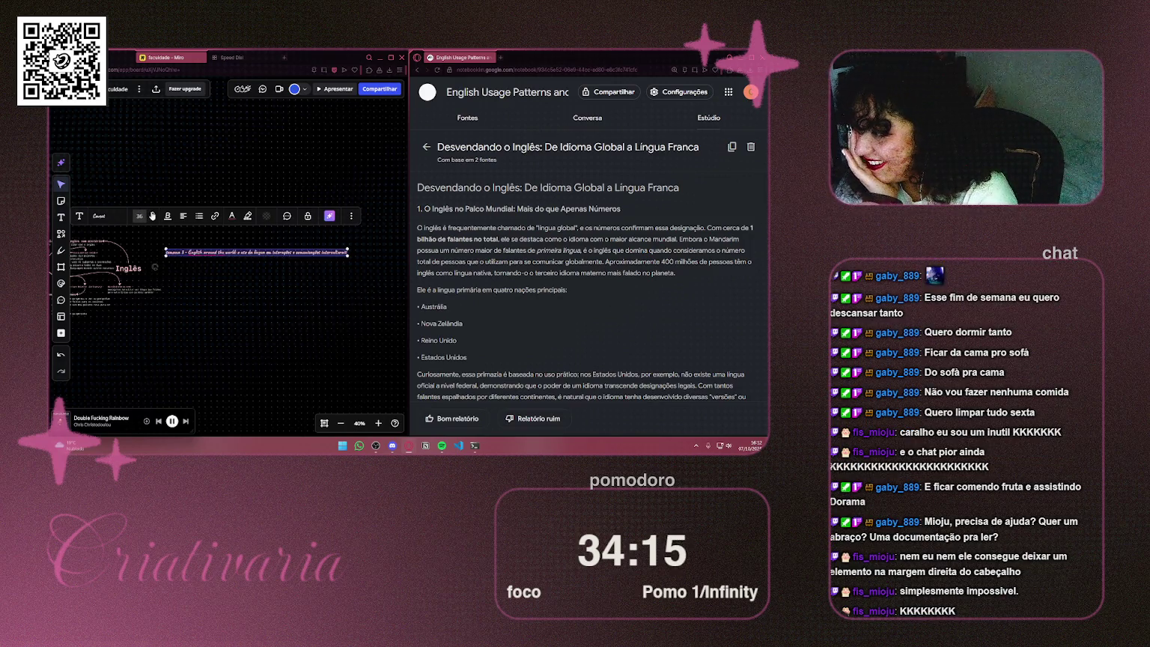
{"action": "left_click", "coordinate": [152, 221]}
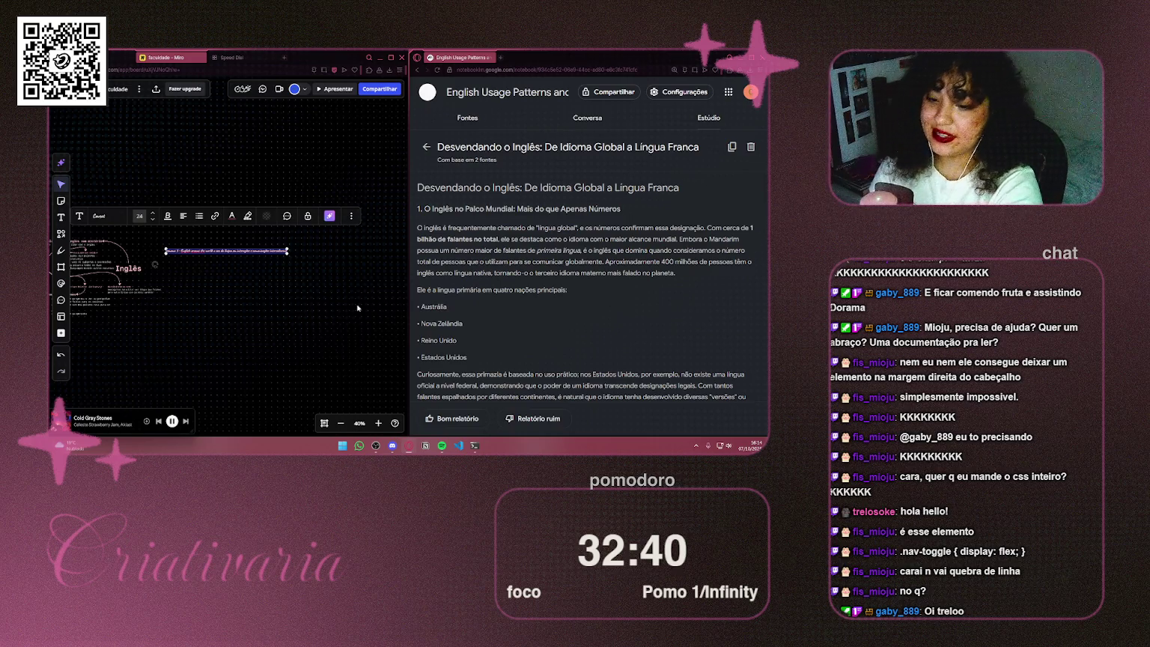
Step: Scroll up the Miro board to view the week title label at size 24
{"action": "scroll", "coordinate": [232, 291], "scroll_direction": "up", "scroll_amount": 5}
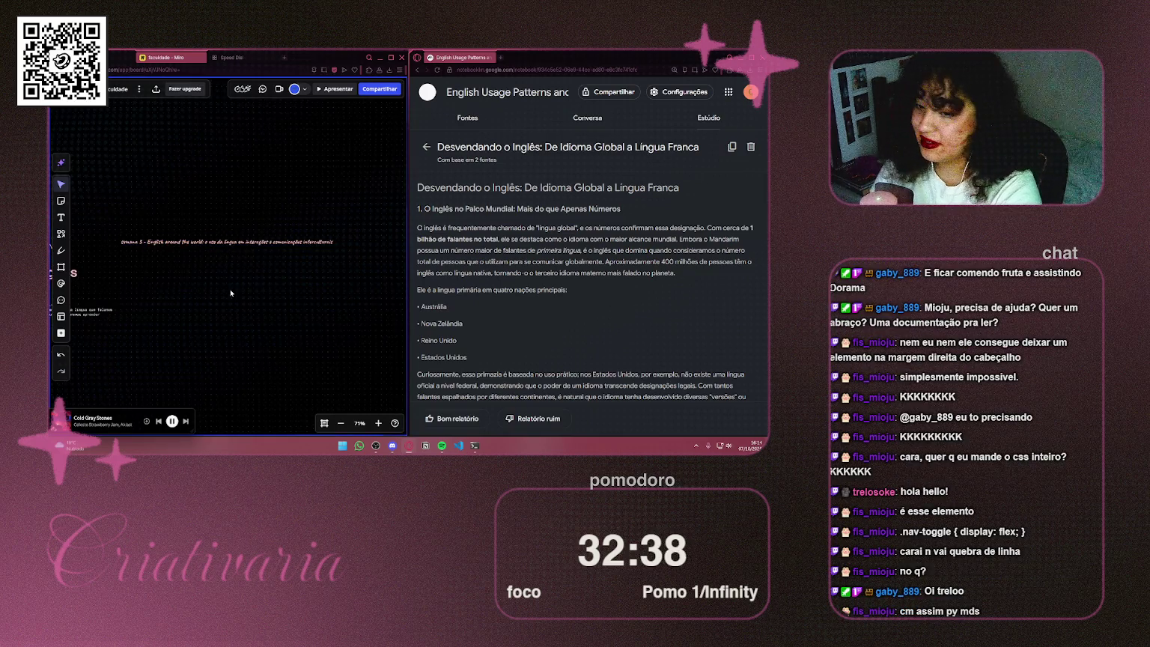
Step: Draw a new rectangle near the week title and label it 'nav-toggle'
{"action": "scroll", "coordinate": [231, 292], "scroll_direction": "up", "scroll_amount": 5}
{"action": "mouse_move", "coordinate": [167, 285]}
{"action": "left_mouse_down"}
{"action": "mouse_move", "coordinate": [274, 255]}
{"action": "mouse_move", "coordinate": [372, 280]}
{"action": "left_mouse_up"}
{"action": "left_click", "coordinate": [292, 185]}
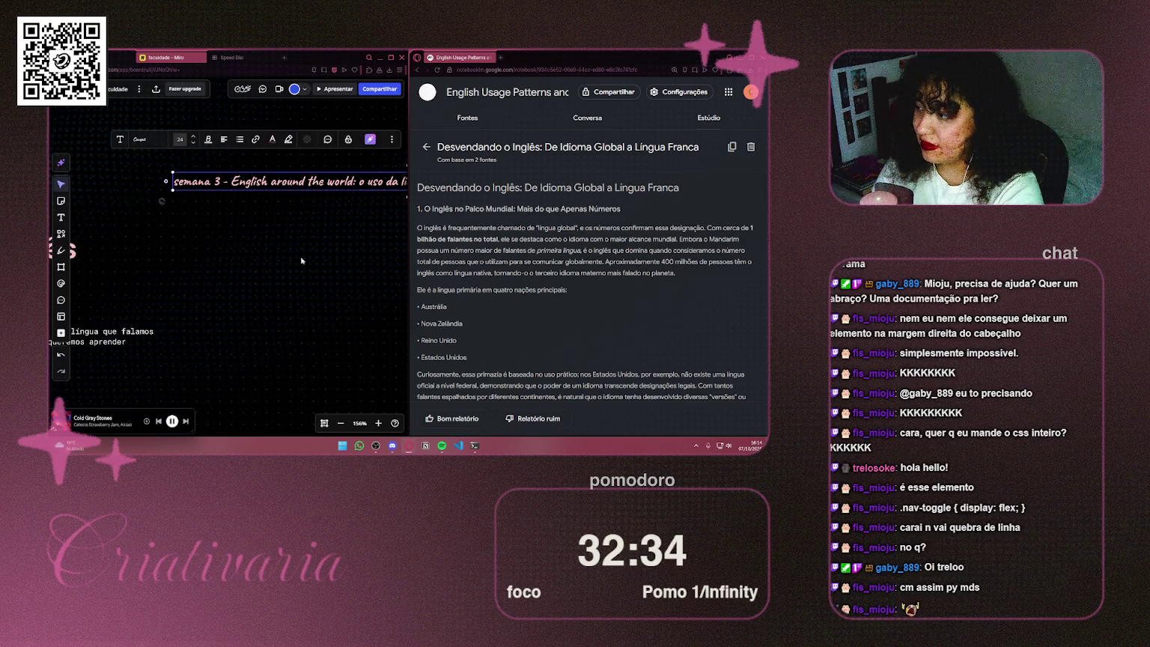
{"action": "scroll", "coordinate": [300, 246], "scroll_direction": "up", "scroll_amount": 1}
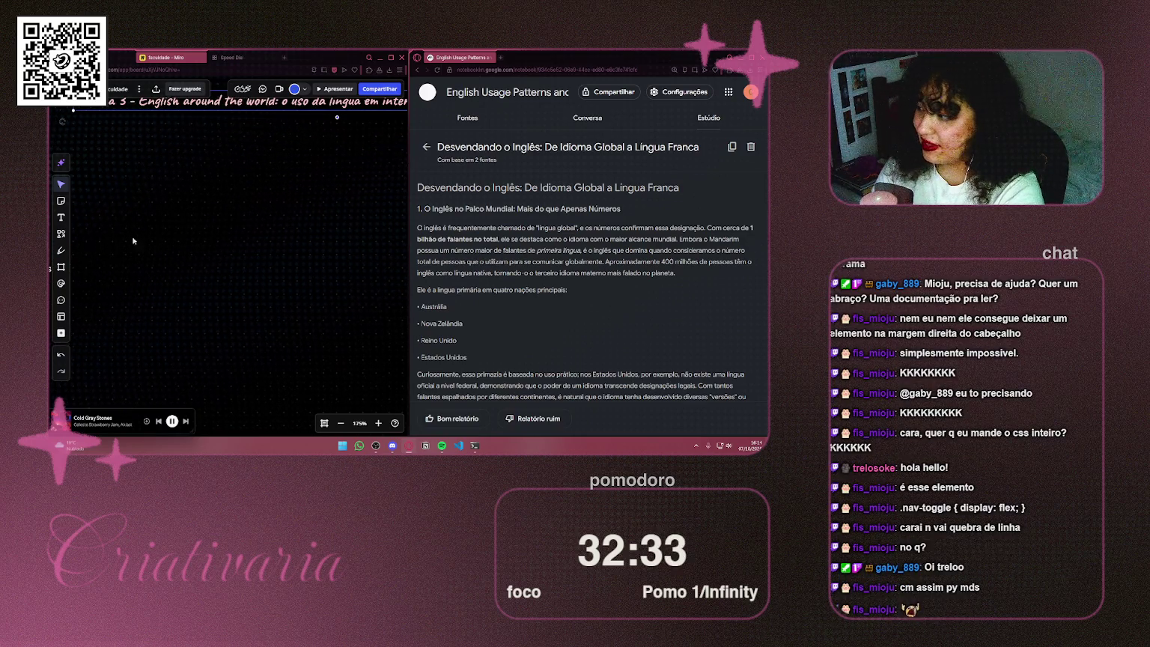
{"action": "left_click", "coordinate": [62, 233]}
{"action": "mouse_move", "coordinate": [245, 236]}
{"action": "left_mouse_down"}
{"action": "mouse_move", "coordinate": [342, 277]}
{"action": "mouse_move", "coordinate": [328, 293]}
{"action": "left_mouse_up"}
{"action": "scroll", "coordinate": [252, 317], "scroll_direction": "up", "scroll_amount": 2}
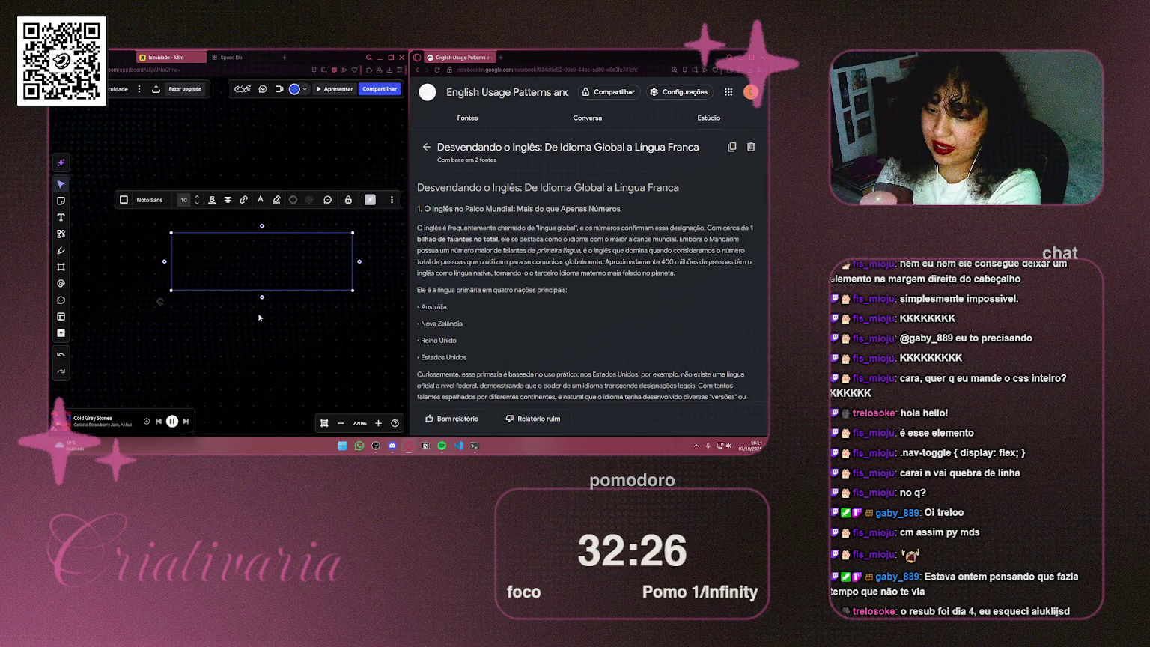
{"action": "type", "text": "na"}
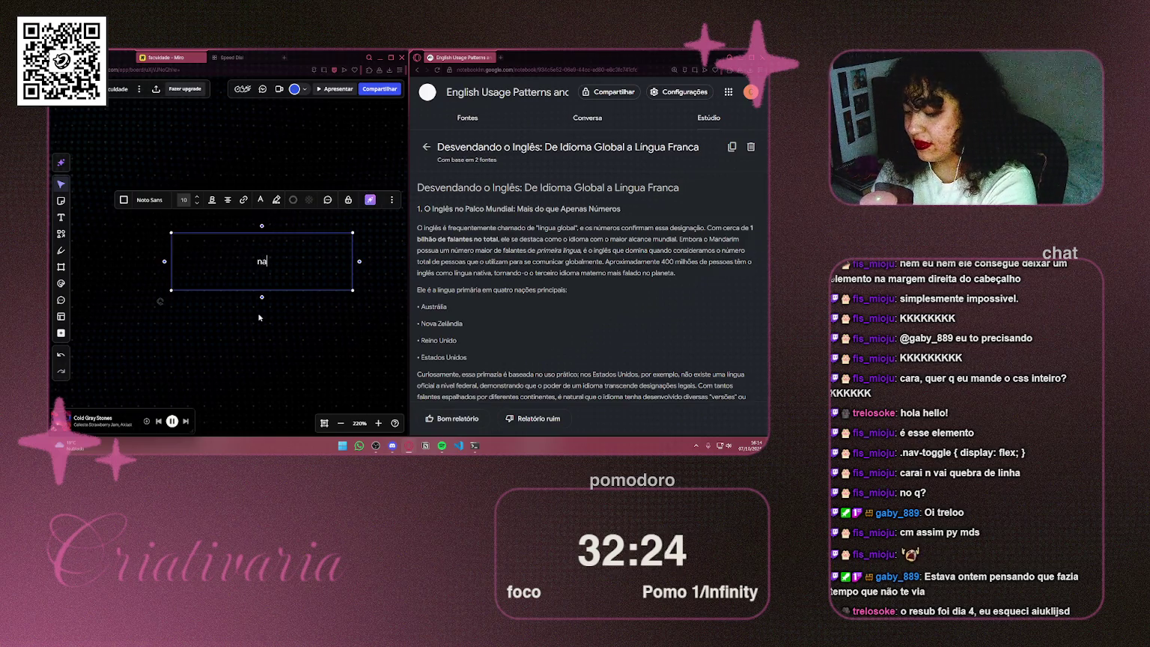
{"action": "type", "text": "v-toggle"}
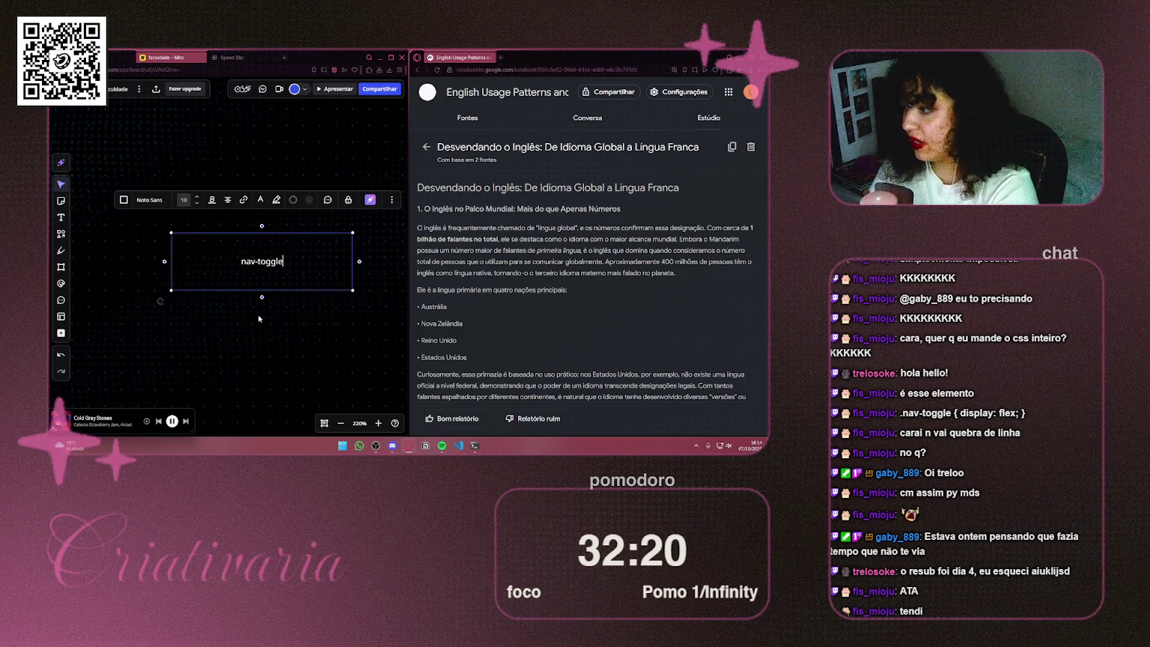
Step: Make the nav-toggle box's text and border white (Branco)
{"action": "left_click", "coordinate": [260, 200]}
{"action": "left_click", "coordinate": [285, 260]}
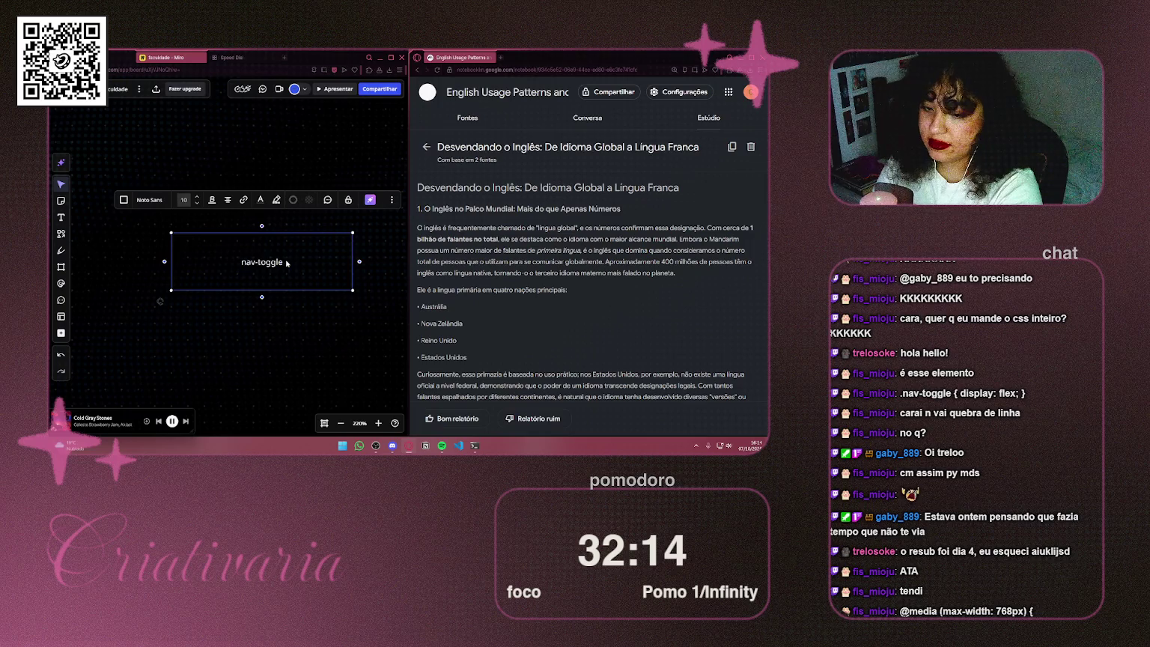
{"action": "left_click", "coordinate": [234, 325]}
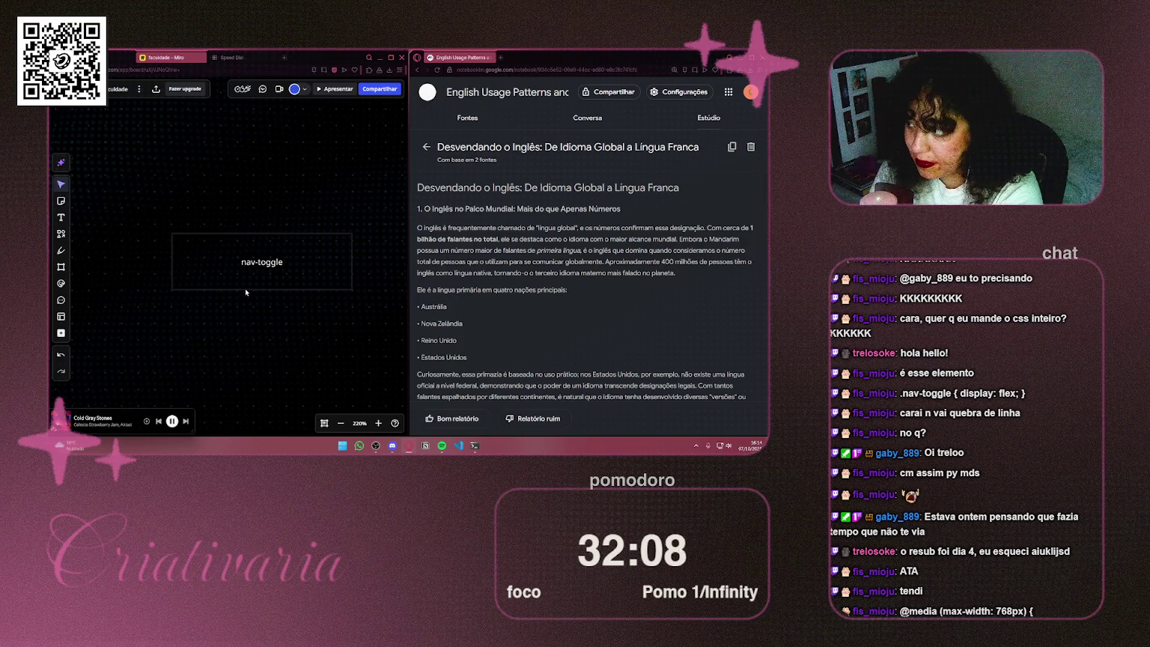
{"action": "left_click", "coordinate": [245, 289]}
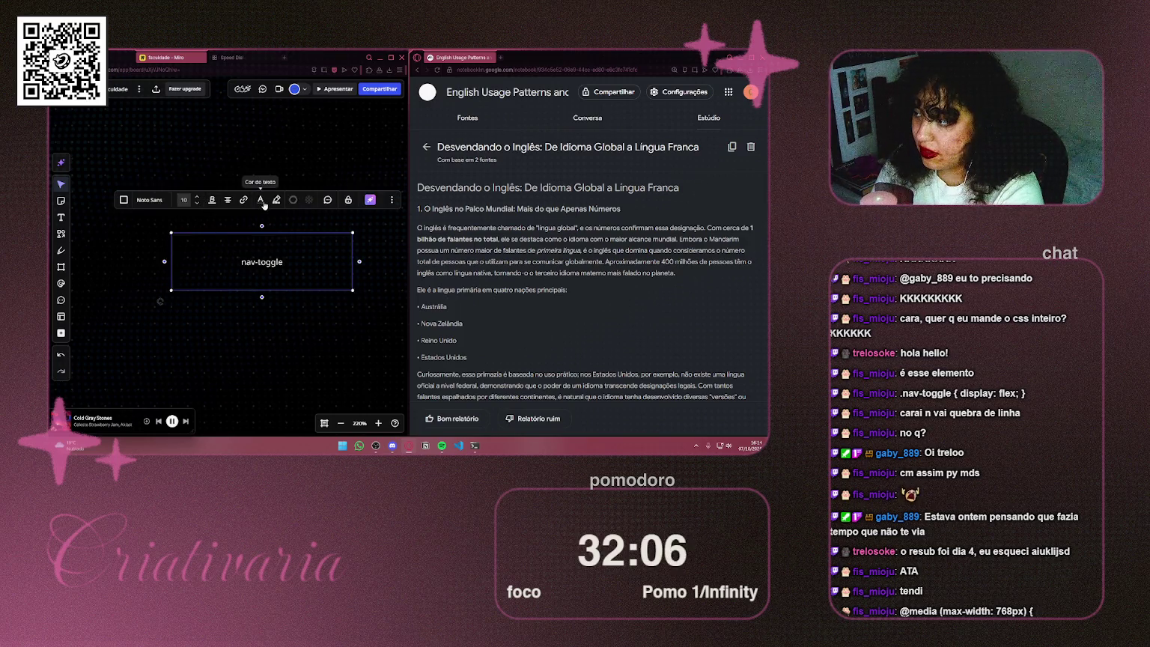
{"action": "left_click", "coordinate": [291, 201]}
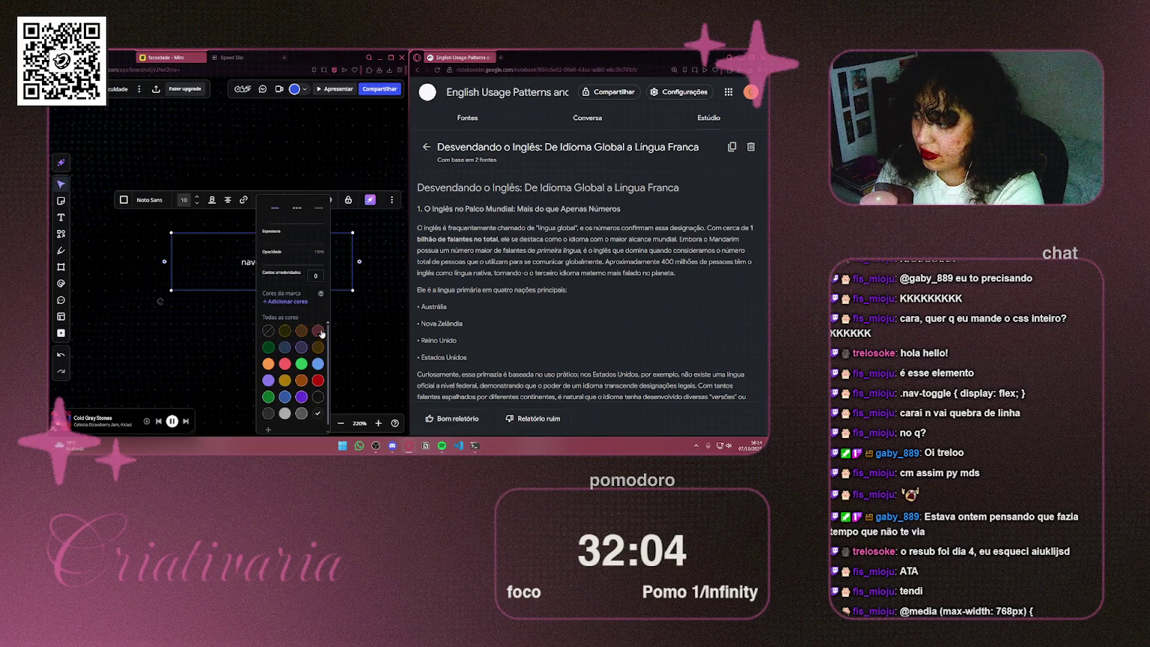
{"action": "left_click", "coordinate": [318, 399]}
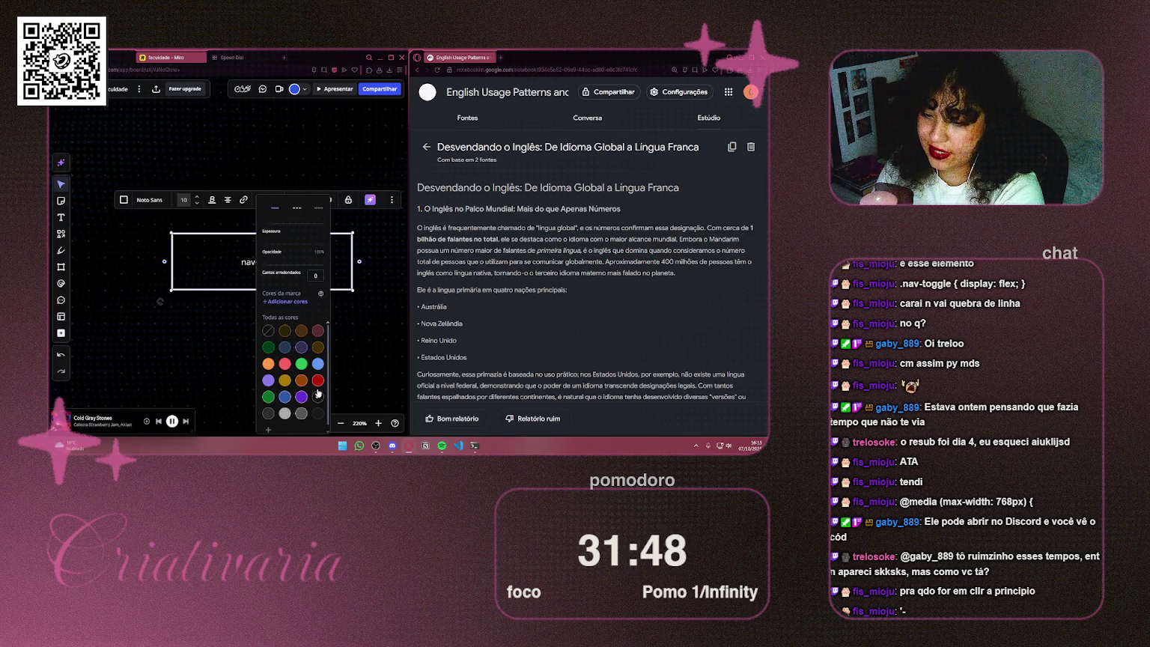
Step: Marquee-select the nav-toggle box and delete it from the board
{"action": "left_click", "coordinate": [364, 374]}
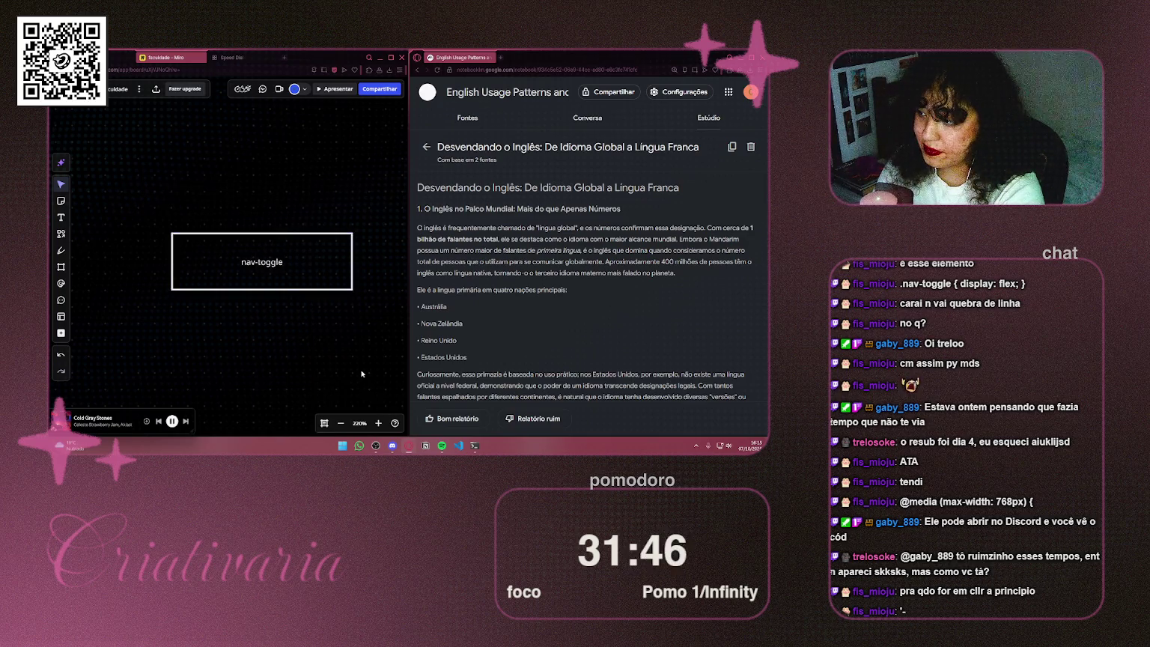
{"action": "mouse_move", "coordinate": [377, 185]}
{"action": "left_mouse_down"}
{"action": "mouse_move", "coordinate": [370, 232]}
{"action": "mouse_move", "coordinate": [110, 310]}
{"action": "left_mouse_up"}
{"action": "key", "text": "Delete"}
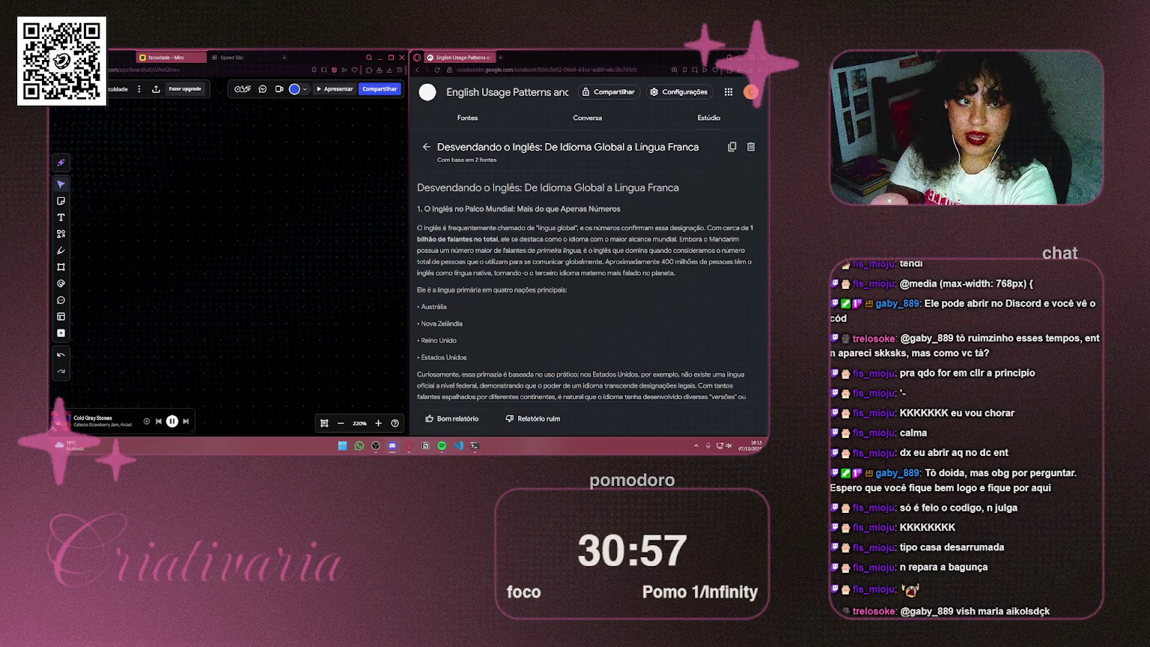
{"action": "left_click", "coordinate": [392, 445]}
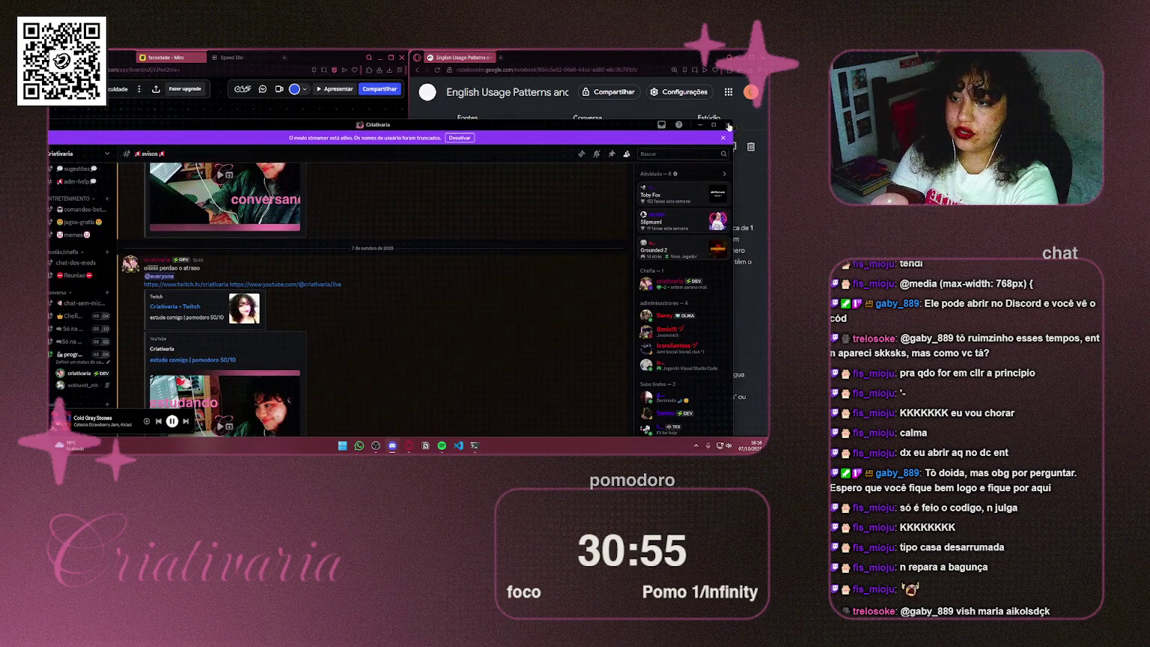
Step: Maximise Discord, join the programante voice channel and dismiss the activity suggestions
{"action": "left_click", "coordinate": [714, 126]}
{"action": "mouse_move", "coordinate": [108, 289]}
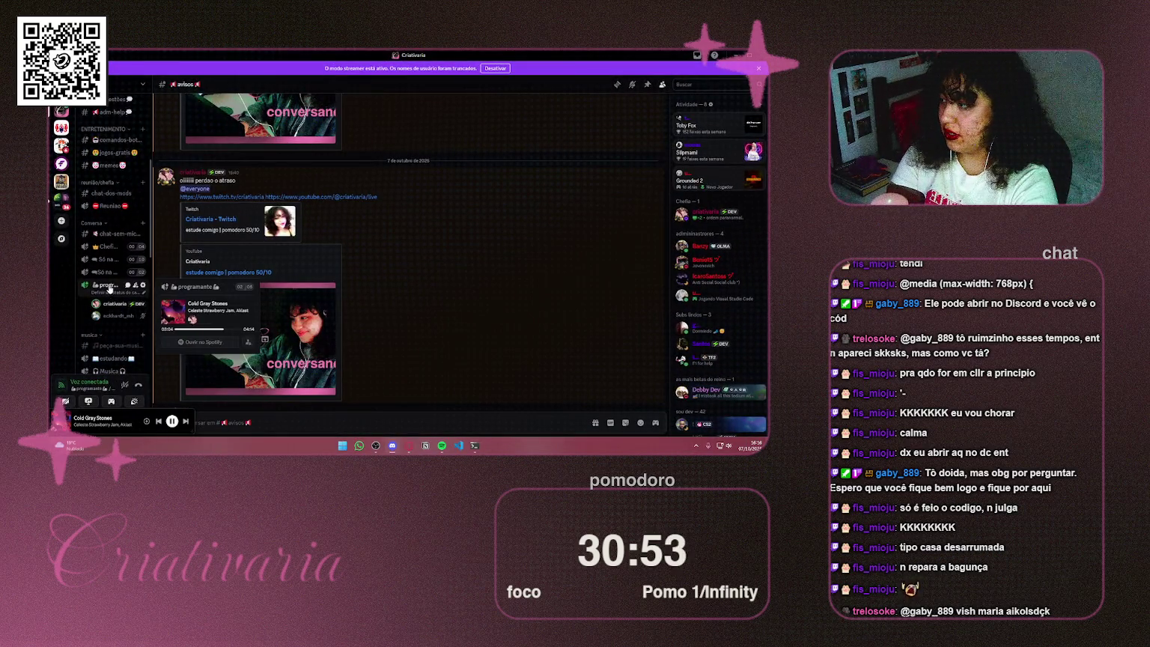
{"action": "left_click", "coordinate": [108, 286]}
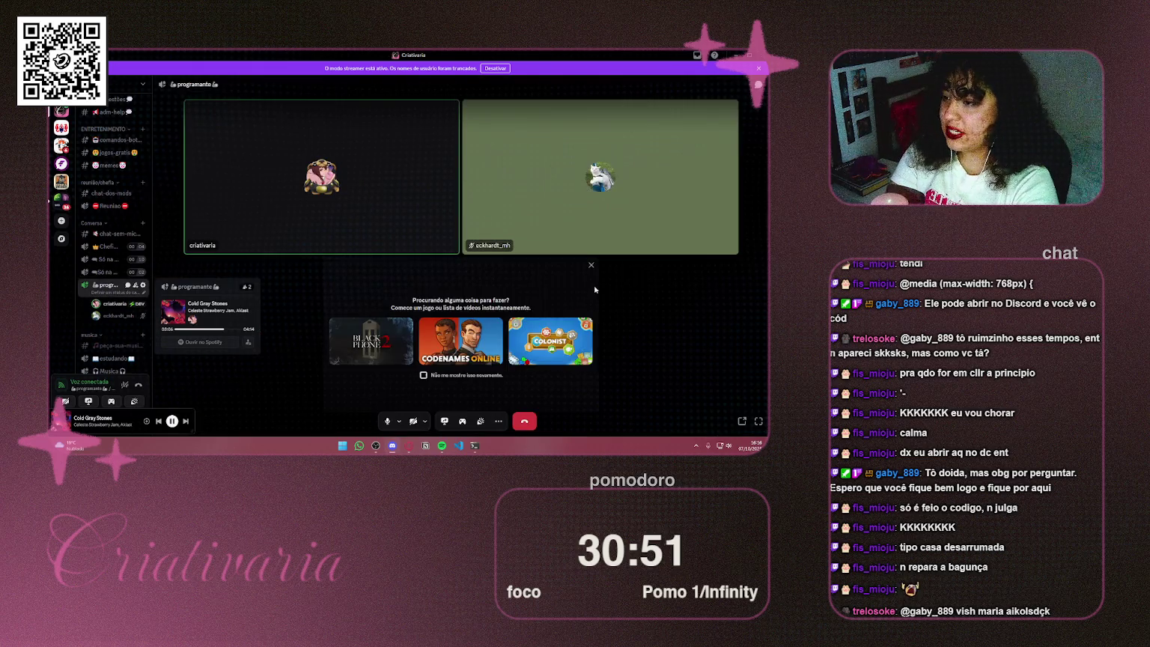
{"action": "left_click", "coordinate": [591, 265]}
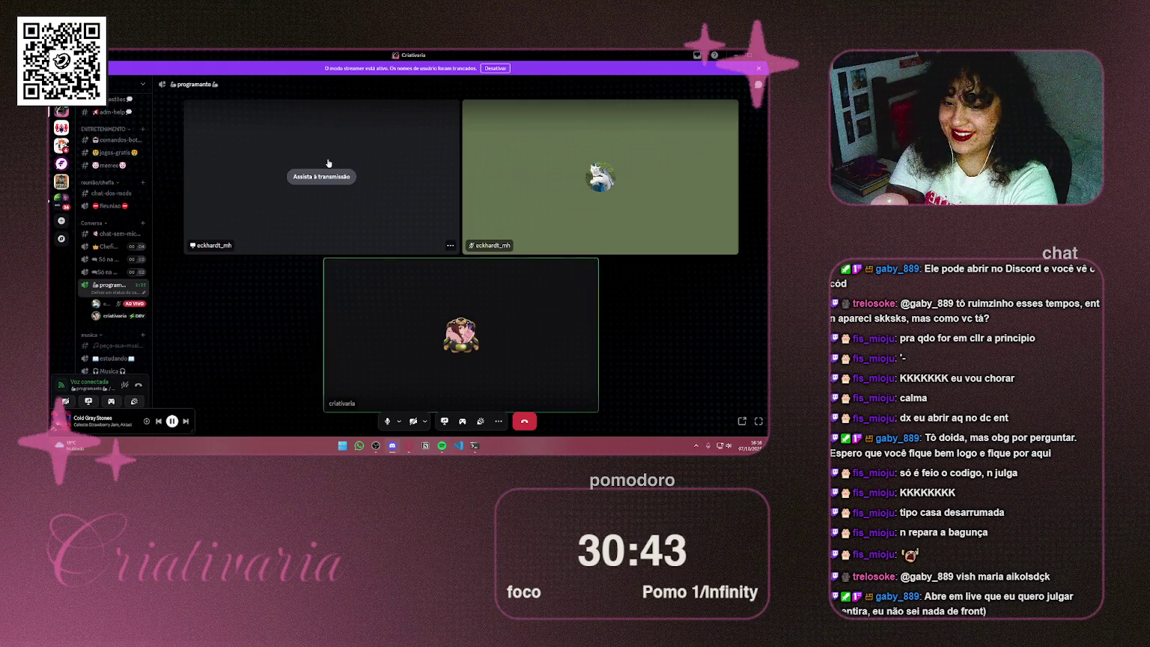
Step: Watch the friend's code screen share enlarged to fill the call view
{"action": "left_click", "coordinate": [328, 163]}
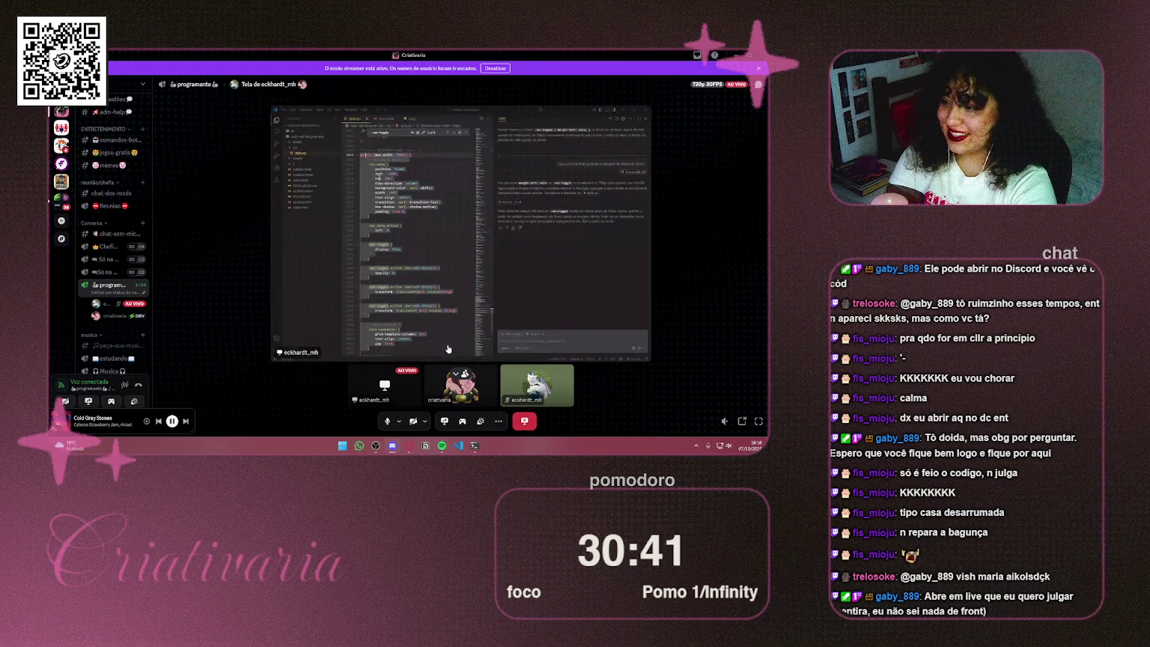
{"action": "left_click", "coordinate": [455, 372]}
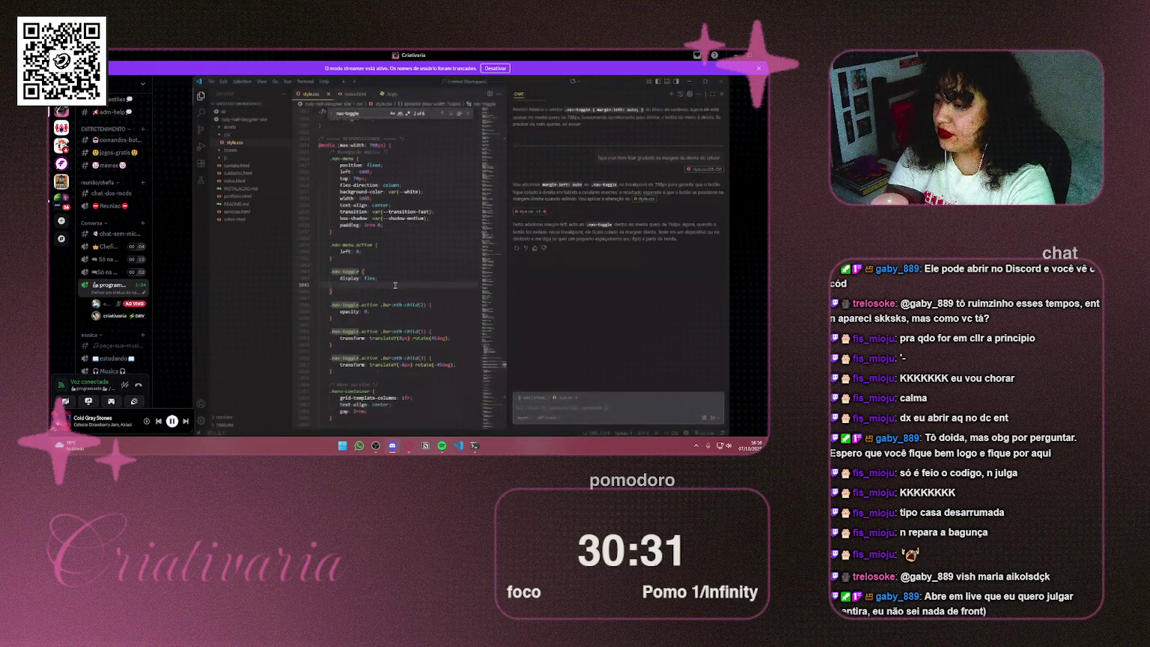
{"action": "mouse_move", "coordinate": [361, 197]}
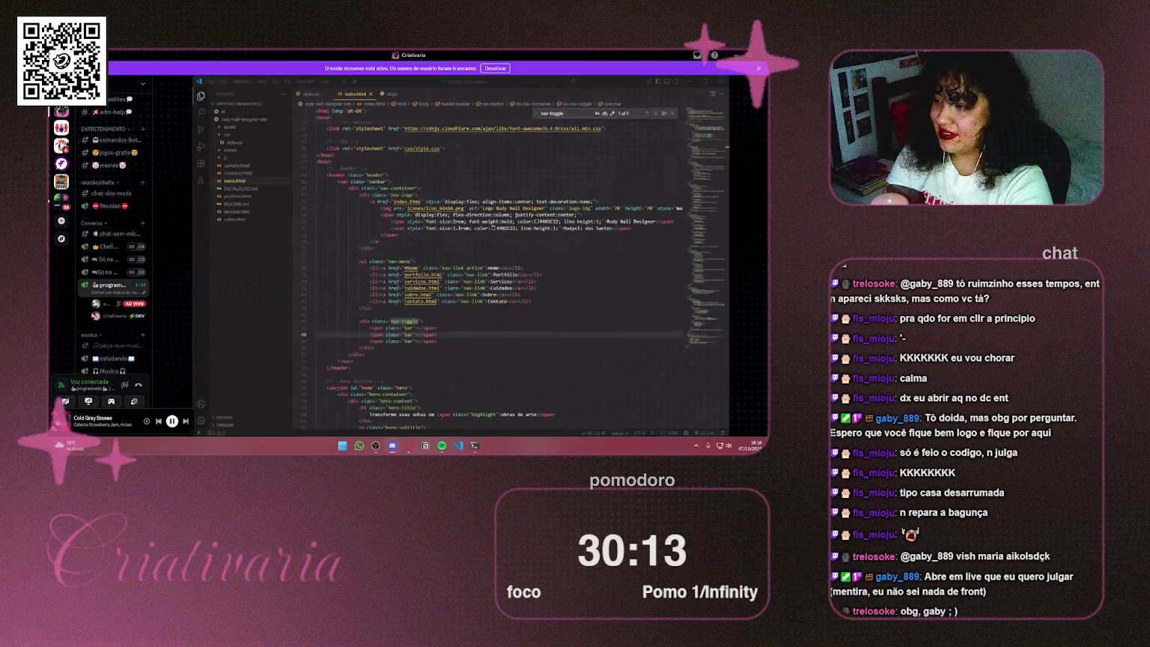
{"action": "mouse_move", "coordinate": [339, 226]}
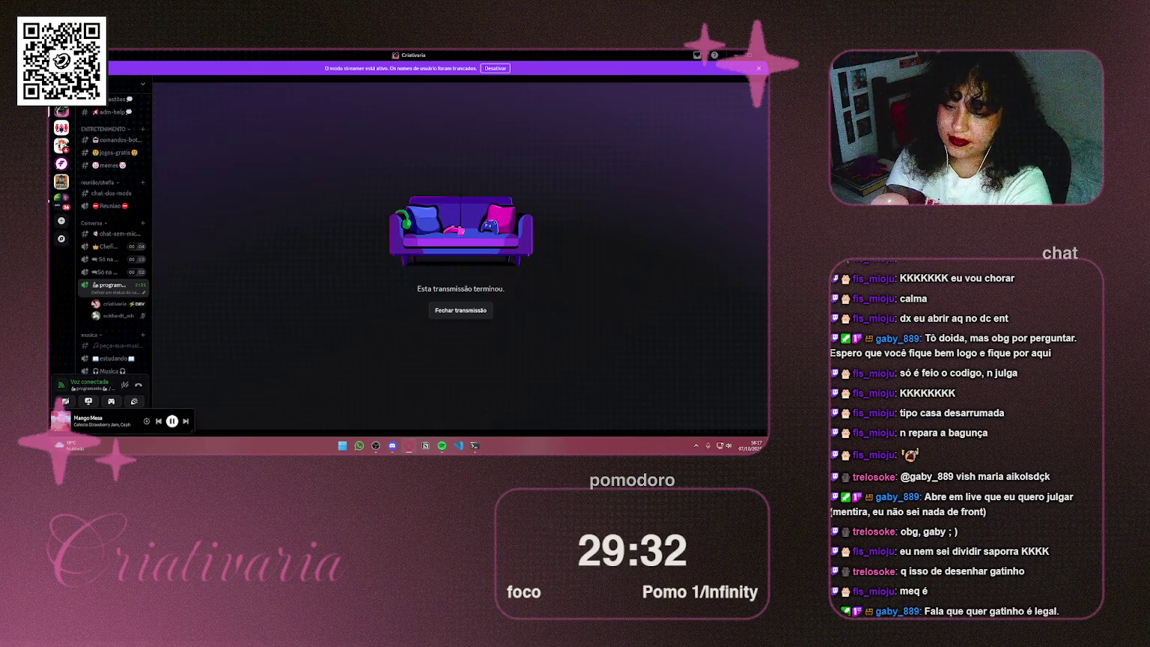
Step: Close the ended stream and watch the friend's new share of the nail designer site
{"action": "left_click", "coordinate": [445, 307]}
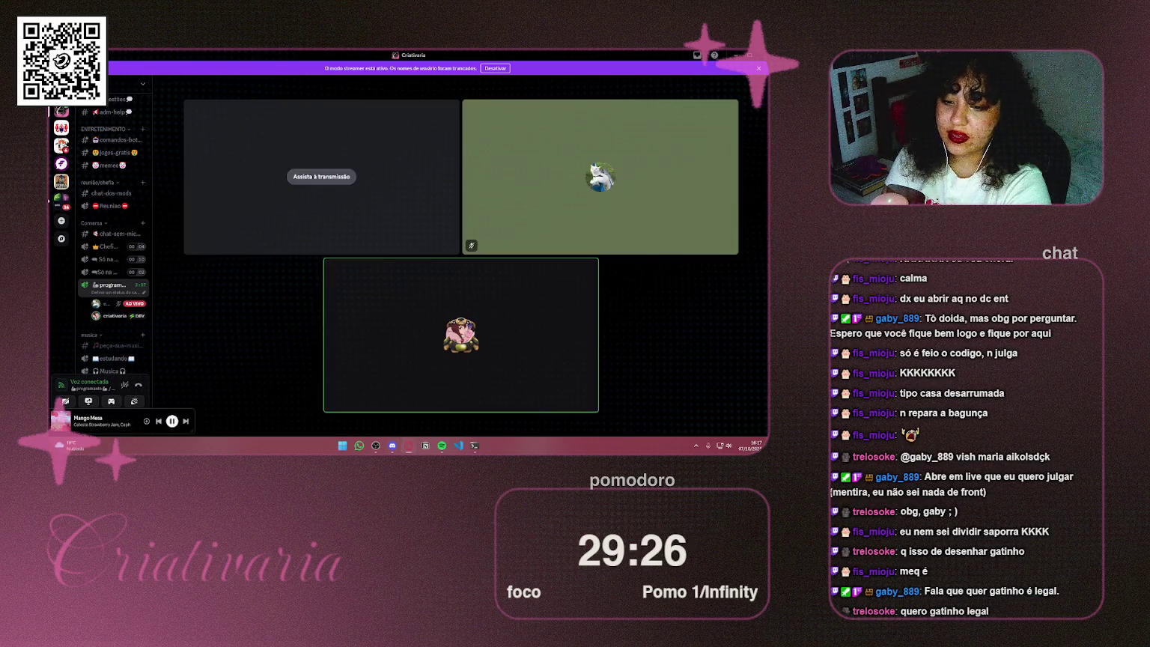
{"action": "left_click", "coordinate": [317, 187]}
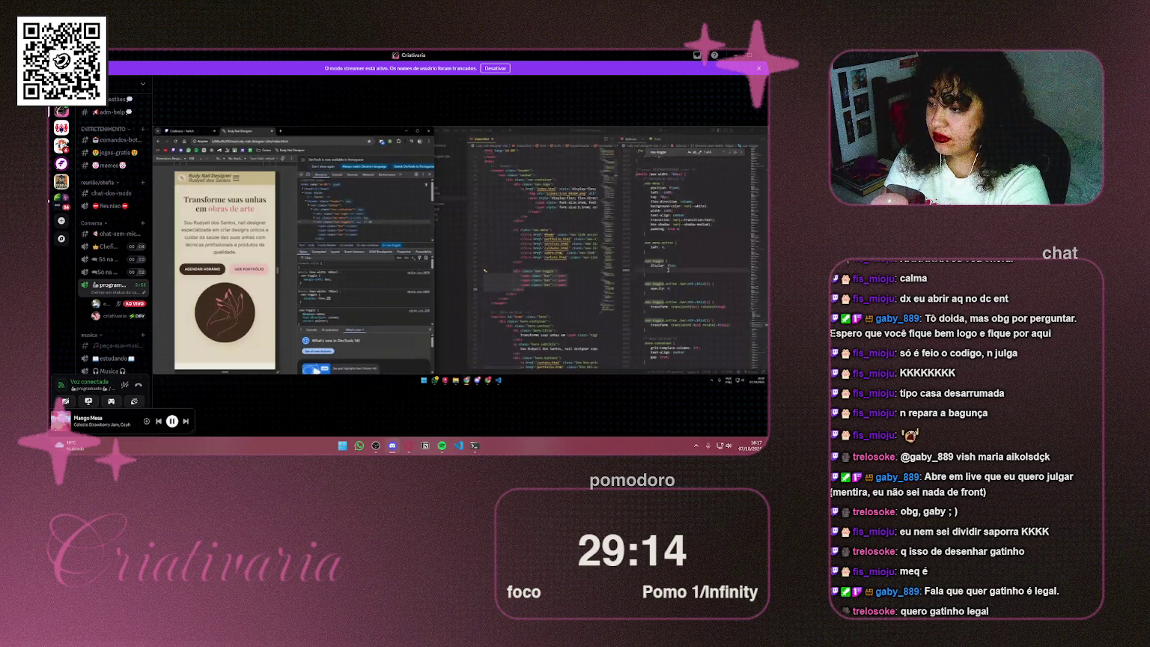
{"action": "mouse_move", "coordinate": [594, 256]}
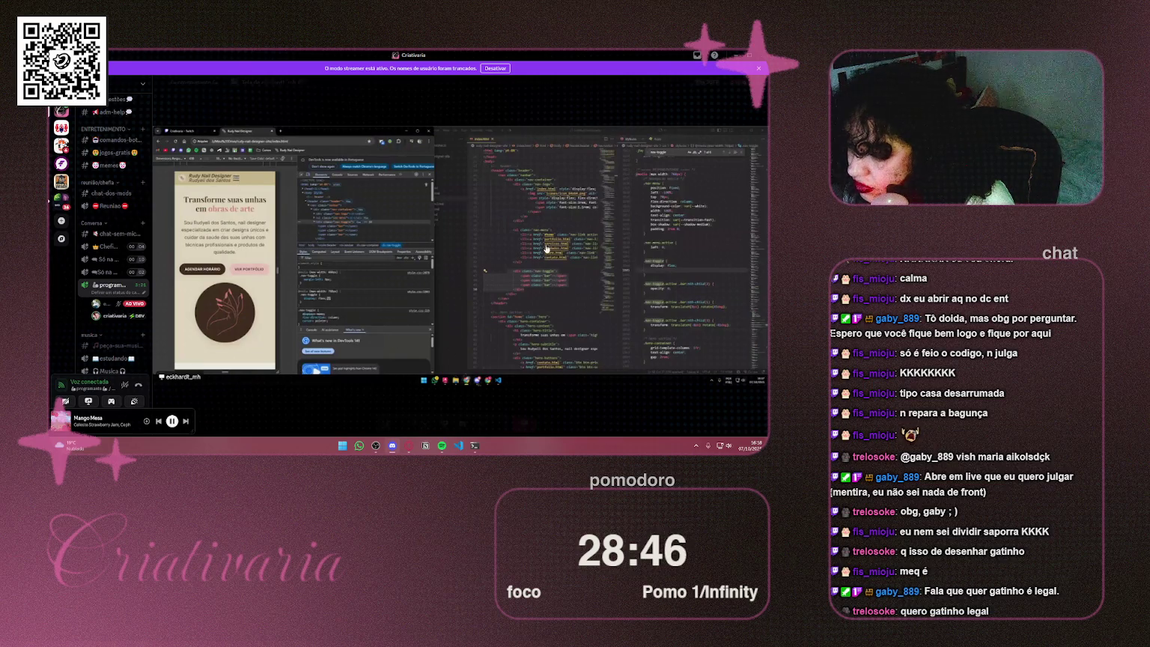
{"action": "mouse_move", "coordinate": [547, 248]}
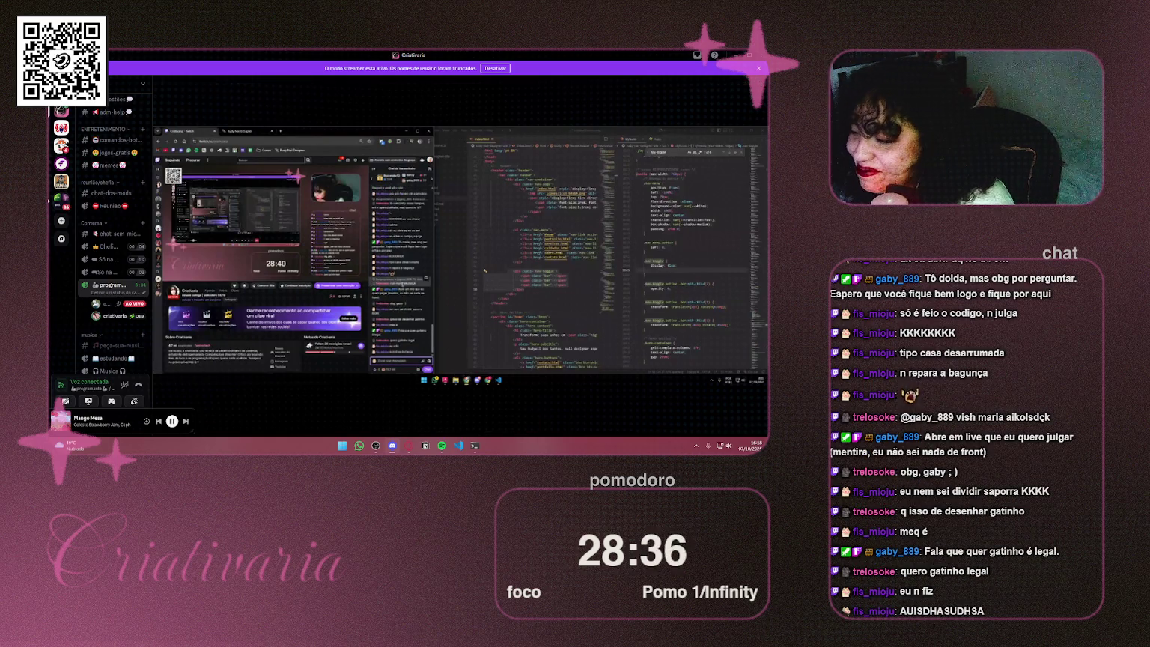
{"action": "mouse_move", "coordinate": [605, 174]}
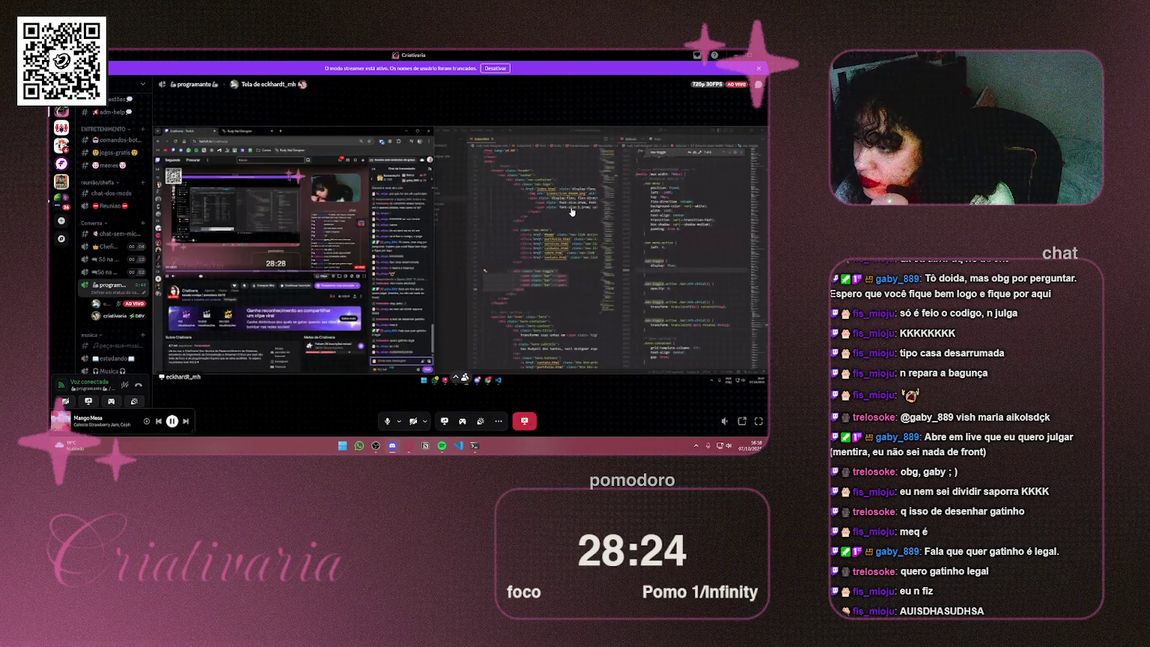
{"action": "mouse_move", "coordinate": [539, 176]}
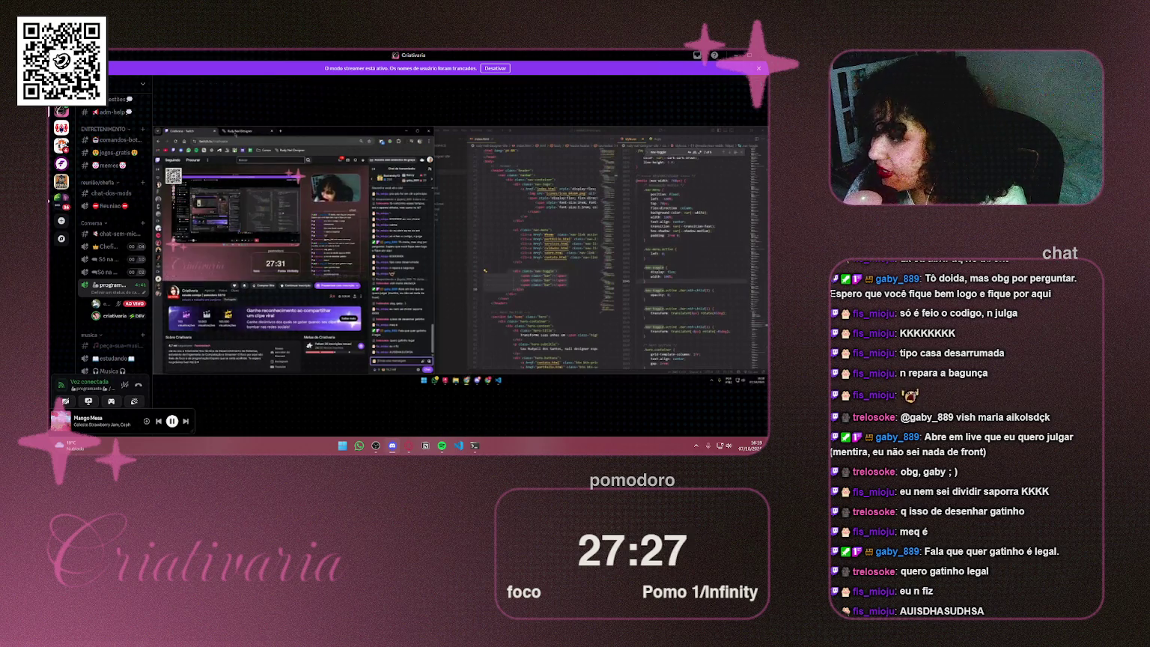
{"action": "mouse_move", "coordinate": [309, 177]}
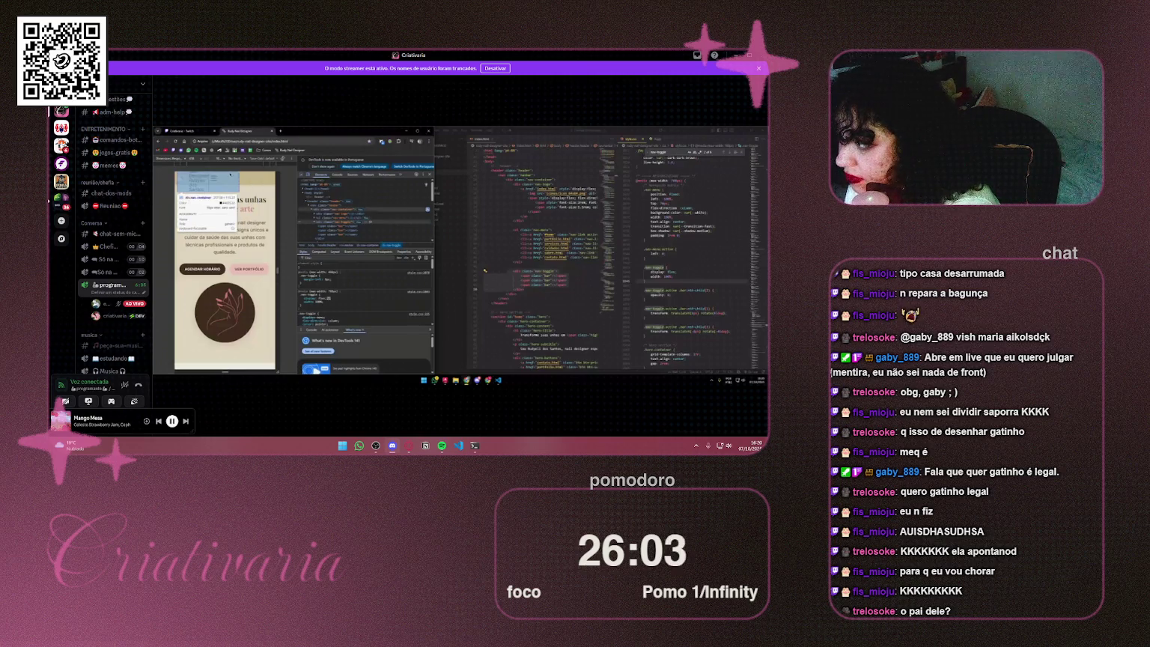
{"action": "key", "text": "ctrl+1"}
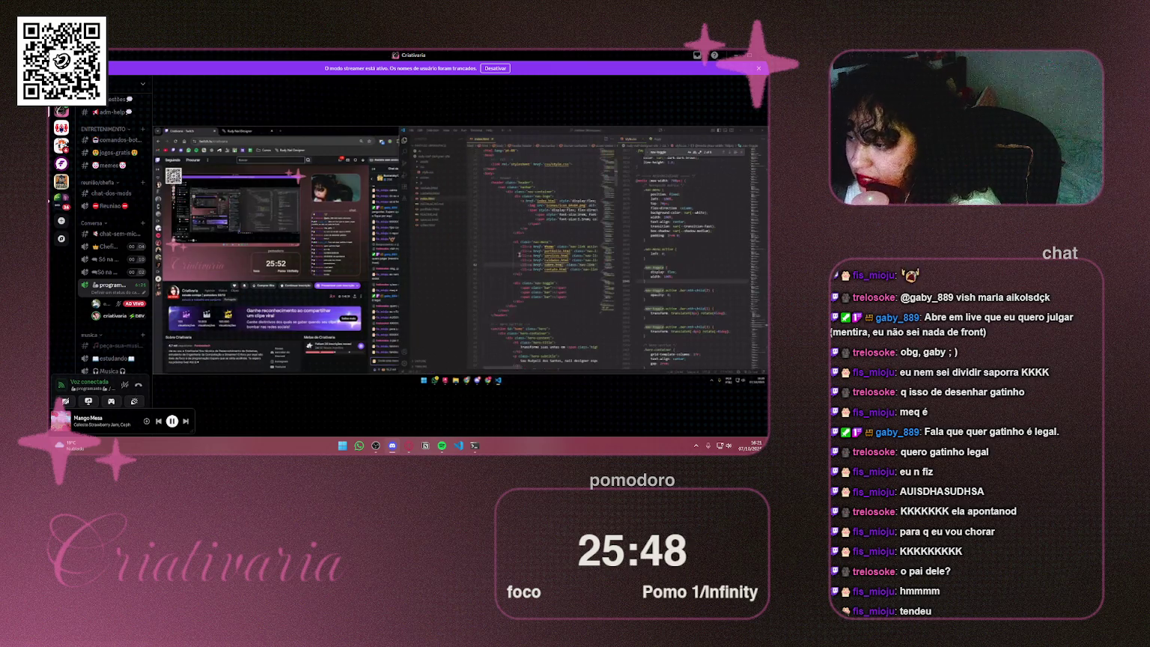
{"action": "key", "text": "alt+Tab"}
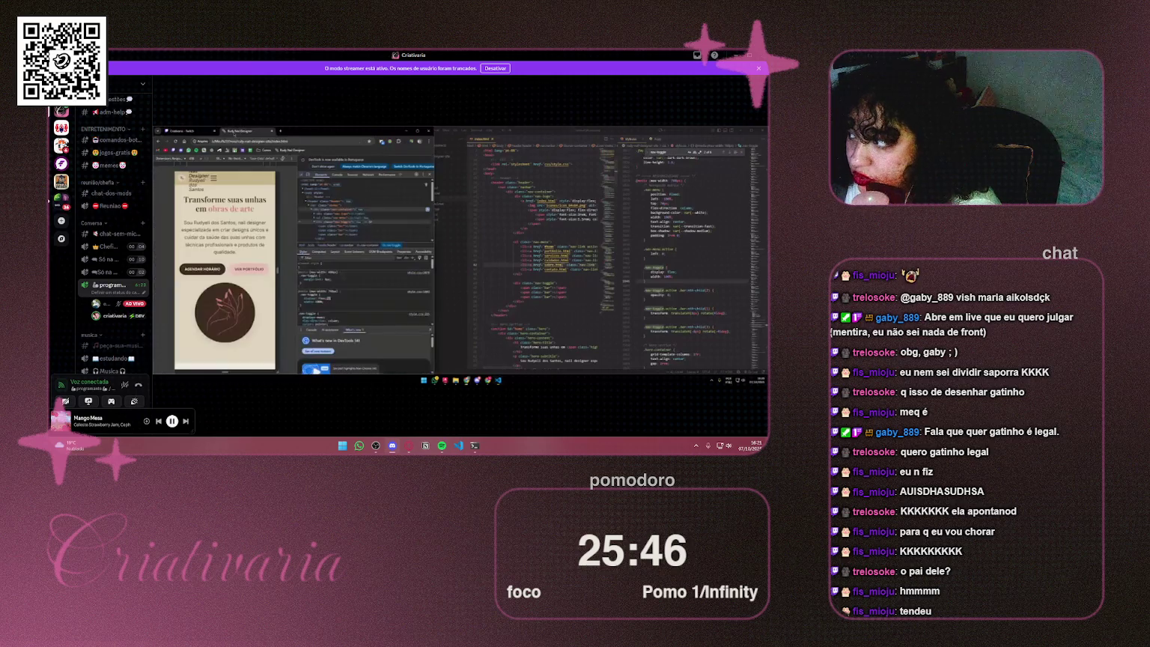
{"action": "left_click", "coordinate": [190, 132]}
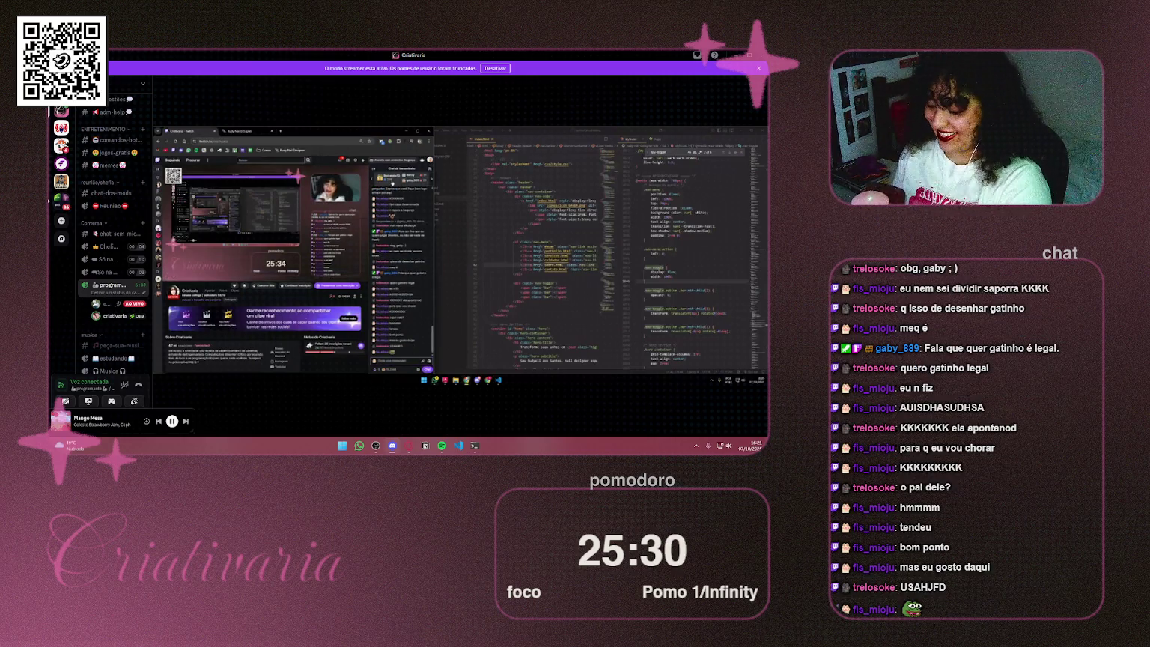
{"action": "key", "text": "ctrl+Tab"}
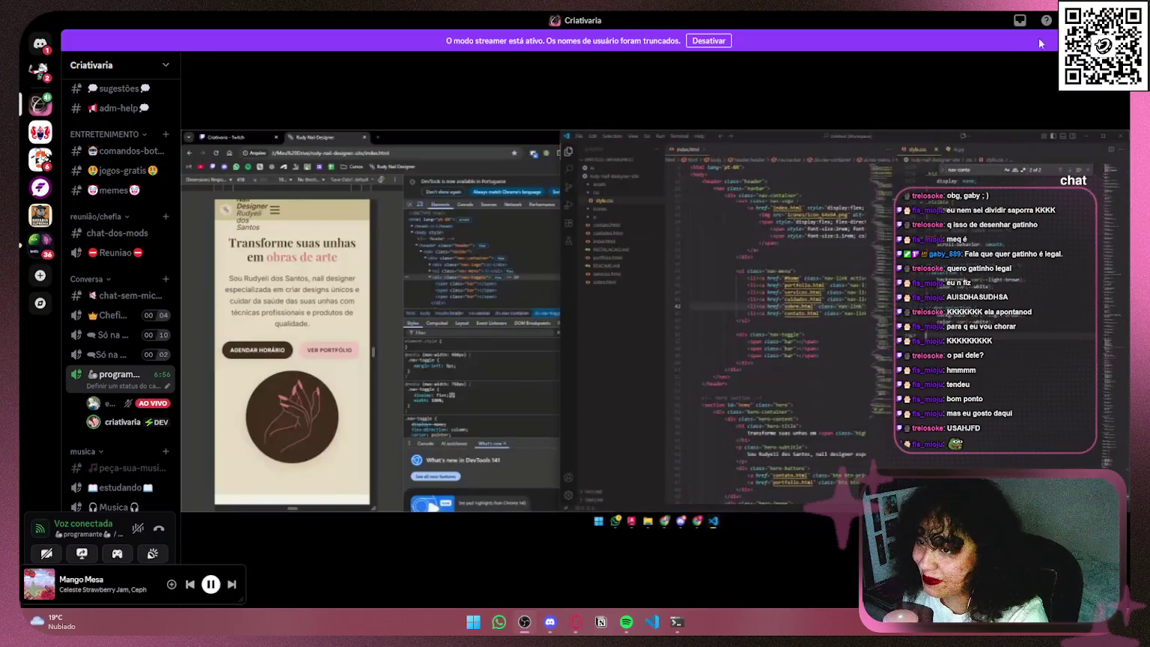
{"action": "mouse_move", "coordinate": [1025, 404]}
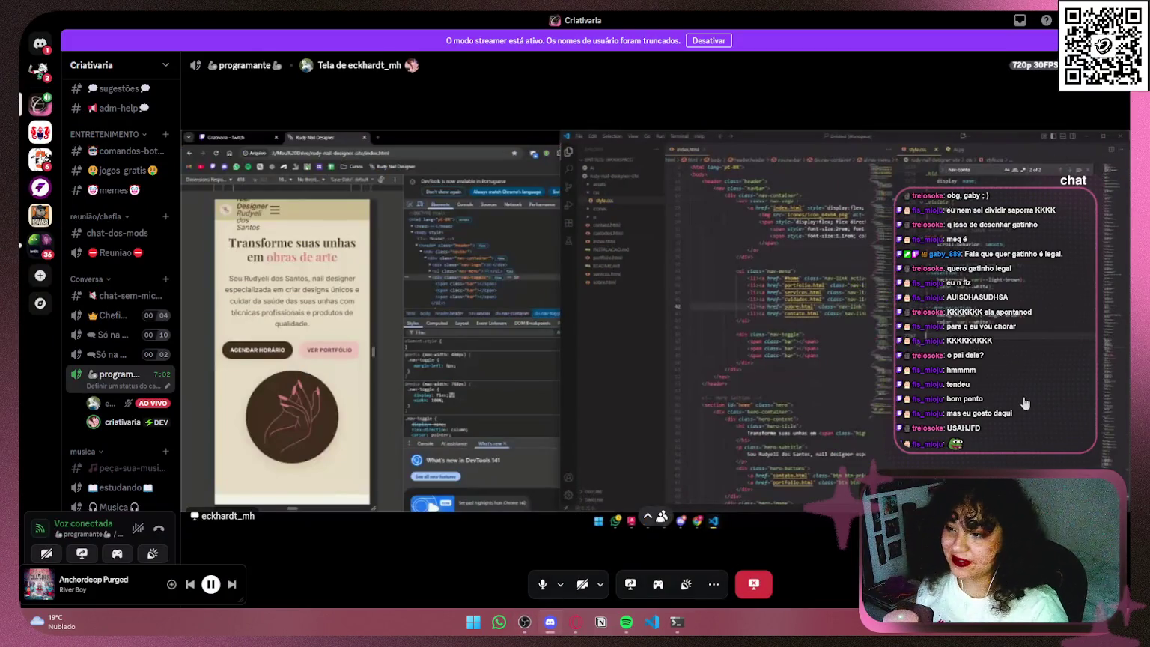
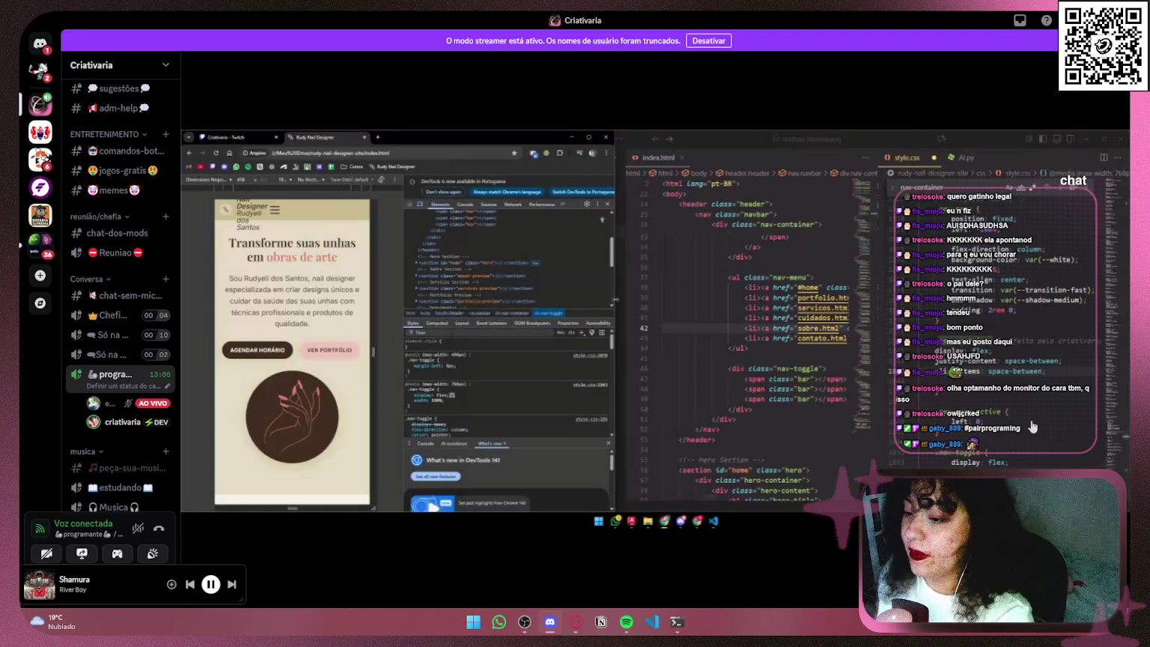
Step: Switch to the browser and tear the CSS Flexbox guide tab into its own window
{"action": "mouse_move", "coordinate": [1024, 373]}
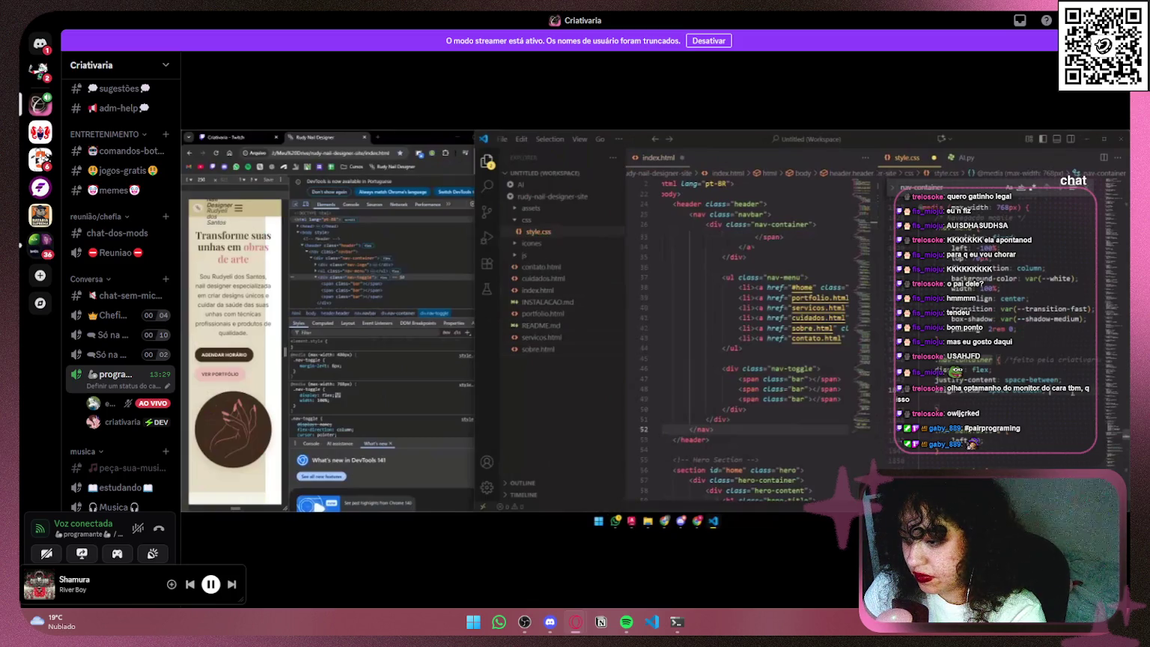
{"action": "mouse_move", "coordinate": [932, 388]}
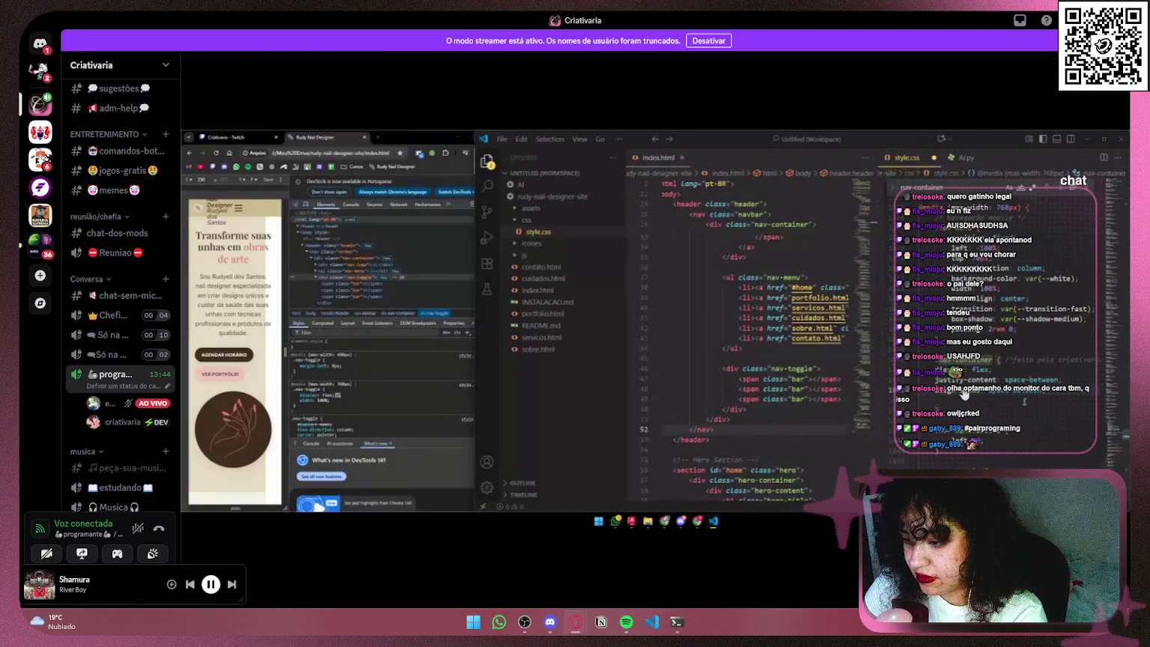
{"action": "mouse_move", "coordinate": [966, 397]}
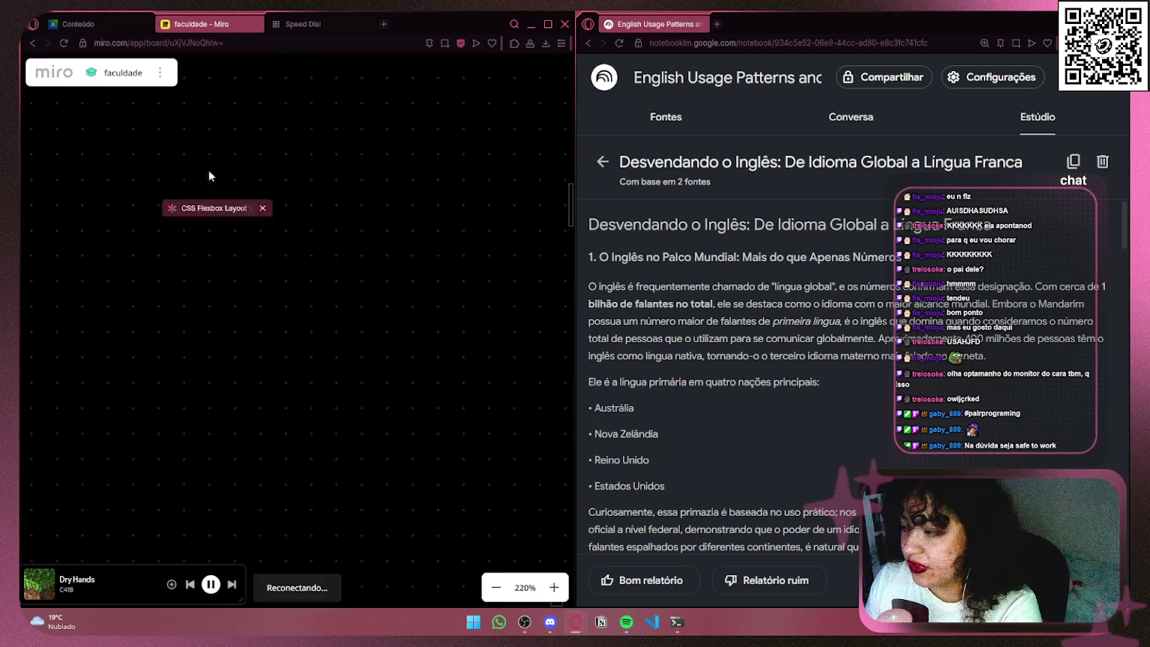
{"action": "key", "text": "alt+Tab"}
{"action": "mouse_move", "coordinate": [614, 171]}
{"action": "left_mouse_down"}
{"action": "mouse_move", "coordinate": [511, 108]}
{"action": "mouse_move", "coordinate": [494, 120]}
{"action": "left_mouse_up"}
Step: Scroll the Flexbox guide down to the align-items section
{"action": "scroll", "coordinate": [681, 374], "scroll_direction": "down", "scroll_amount": 10}
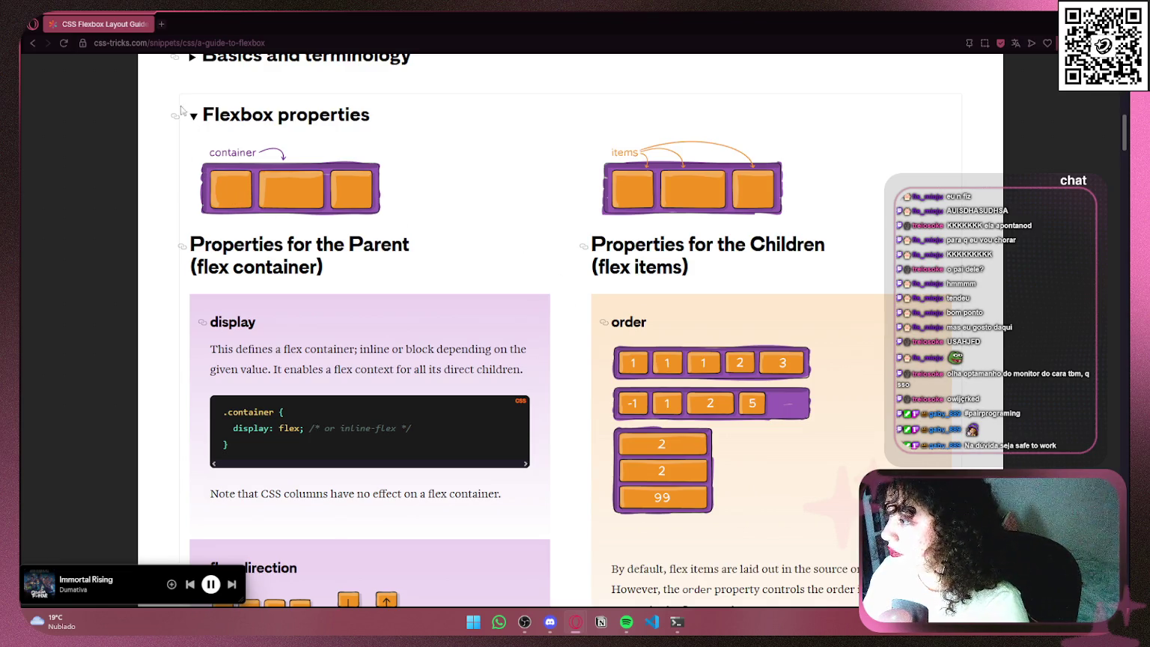
{"action": "scroll", "coordinate": [531, 266], "scroll_direction": "down", "scroll_amount": 5}
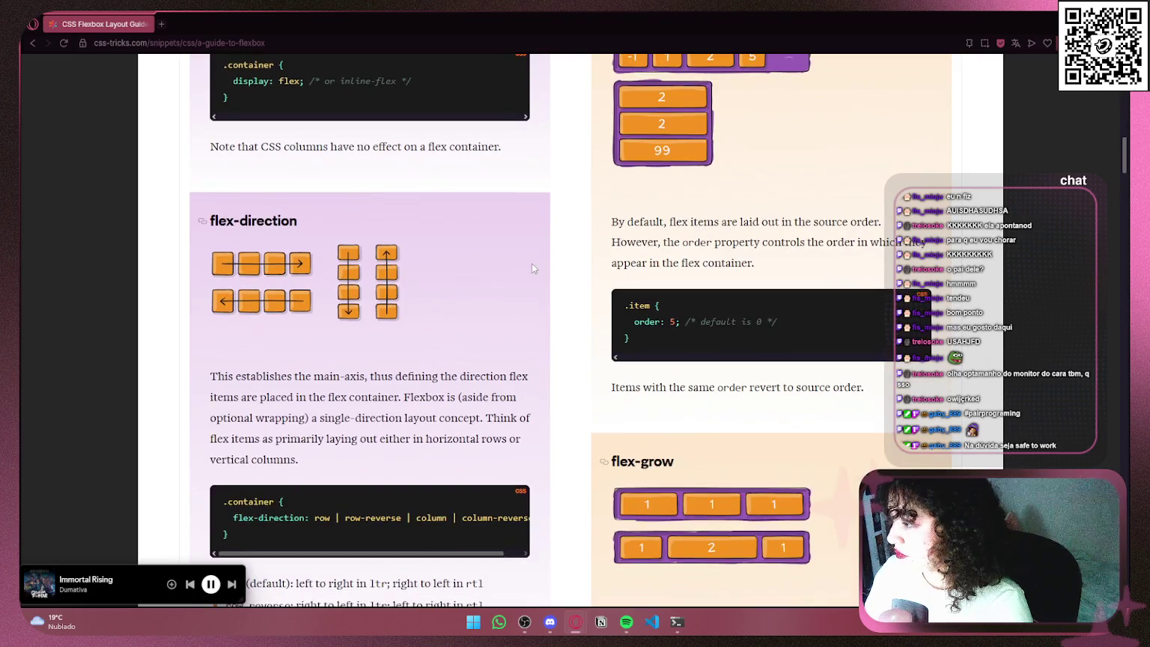
{"action": "scroll", "coordinate": [307, 216], "scroll_direction": "down", "scroll_amount": 6}
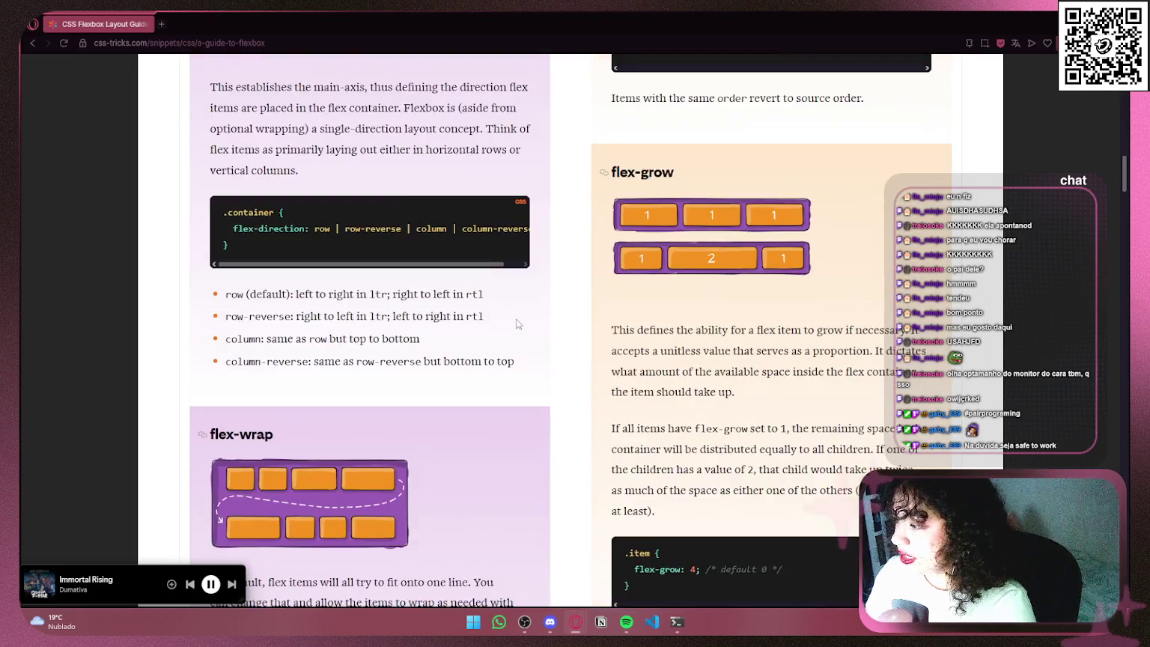
{"action": "scroll", "coordinate": [540, 388], "scroll_direction": "down", "scroll_amount": 5}
{"action": "scroll", "coordinate": [540, 387], "scroll_direction": "down", "scroll_amount": 9}
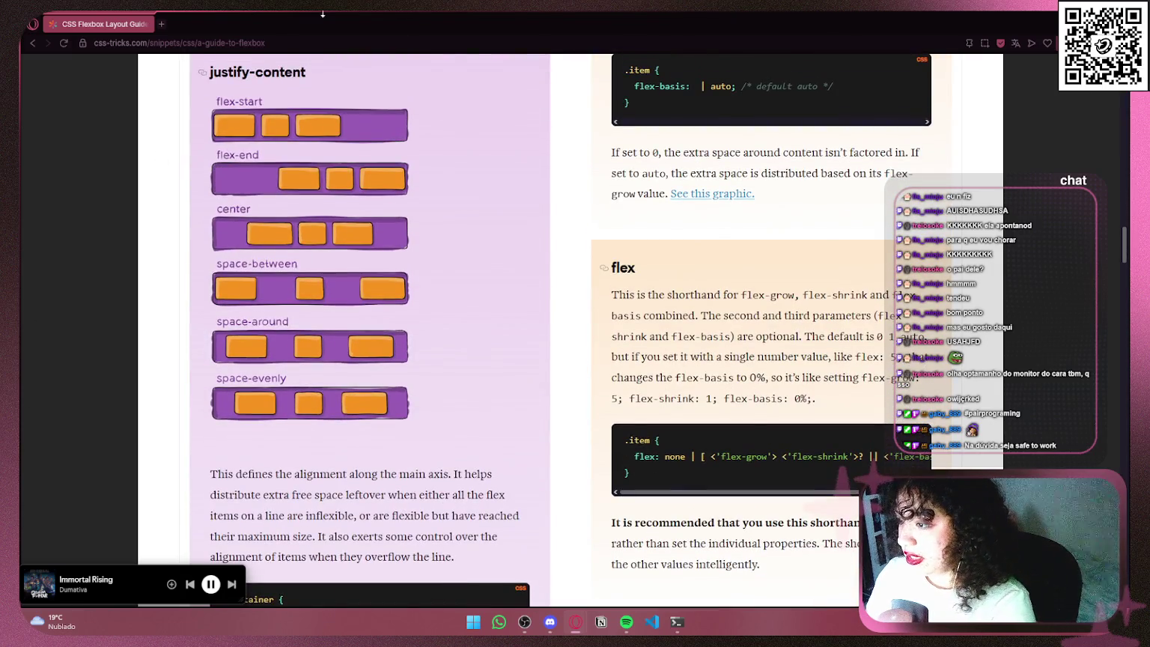
{"action": "scroll", "coordinate": [452, 475], "scroll_direction": "down", "scroll_amount": 4}
{"action": "scroll", "coordinate": [452, 475], "scroll_direction": "up", "scroll_amount": 5}
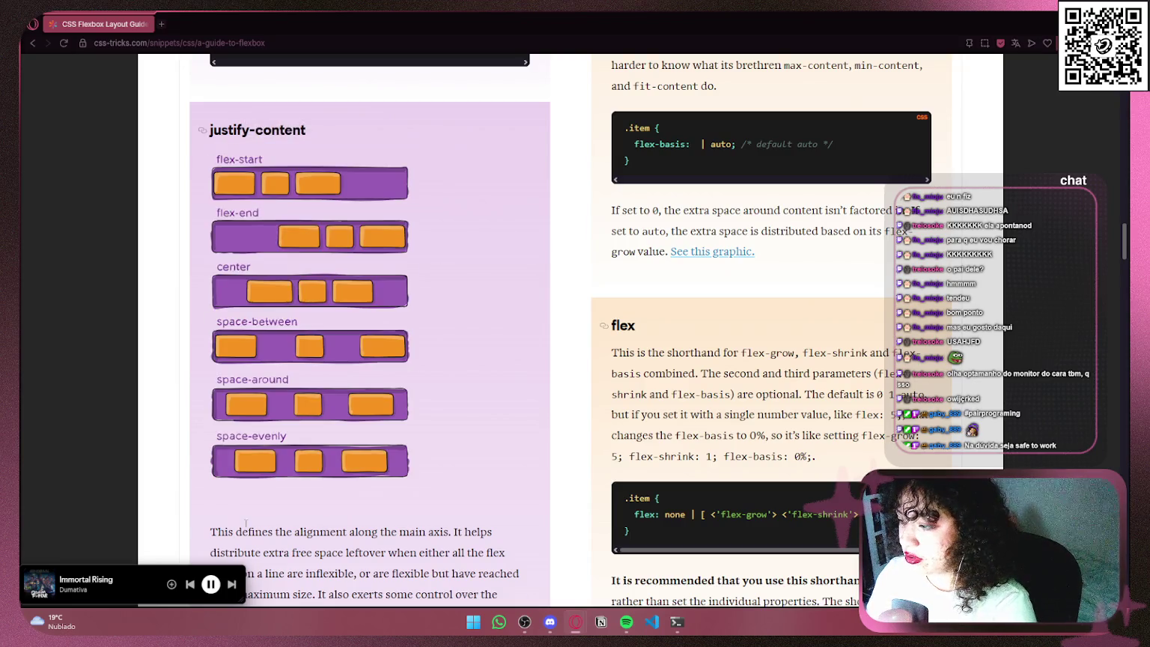
{"action": "scroll", "coordinate": [403, 405], "scroll_direction": "down", "scroll_amount": 7}
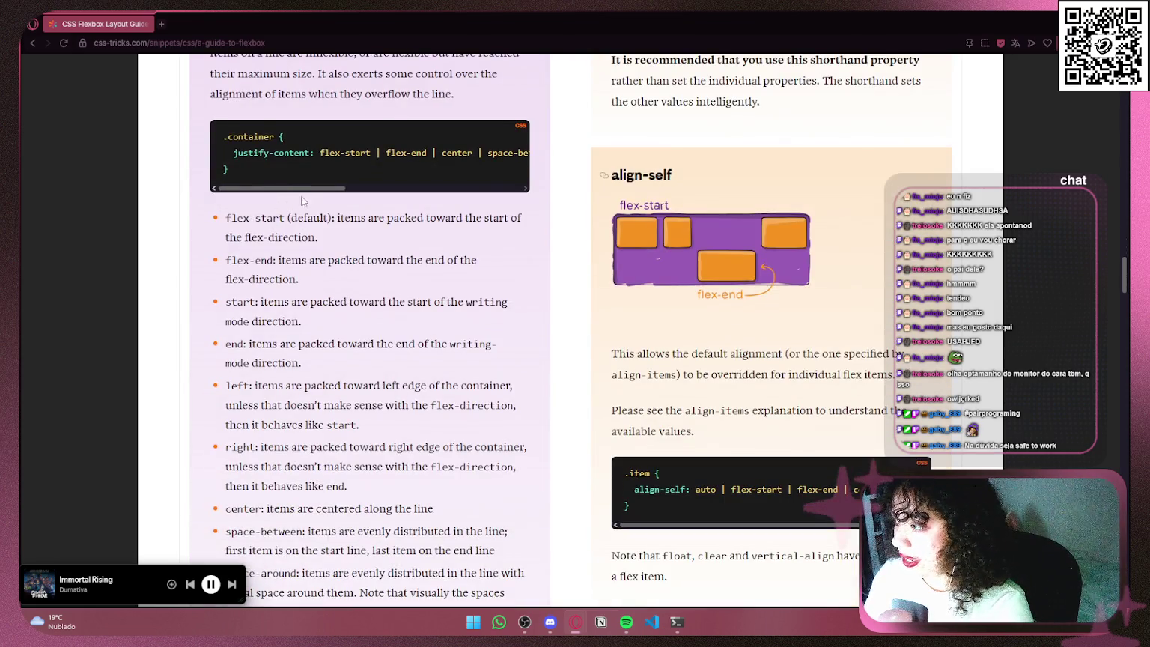
{"action": "scroll", "coordinate": [310, 184], "scroll_direction": "right", "scroll_amount": 5}
{"action": "scroll", "coordinate": [270, 178], "scroll_direction": "left", "scroll_amount": 5}
{"action": "scroll", "coordinate": [263, 177], "scroll_direction": "down", "scroll_amount": 10}
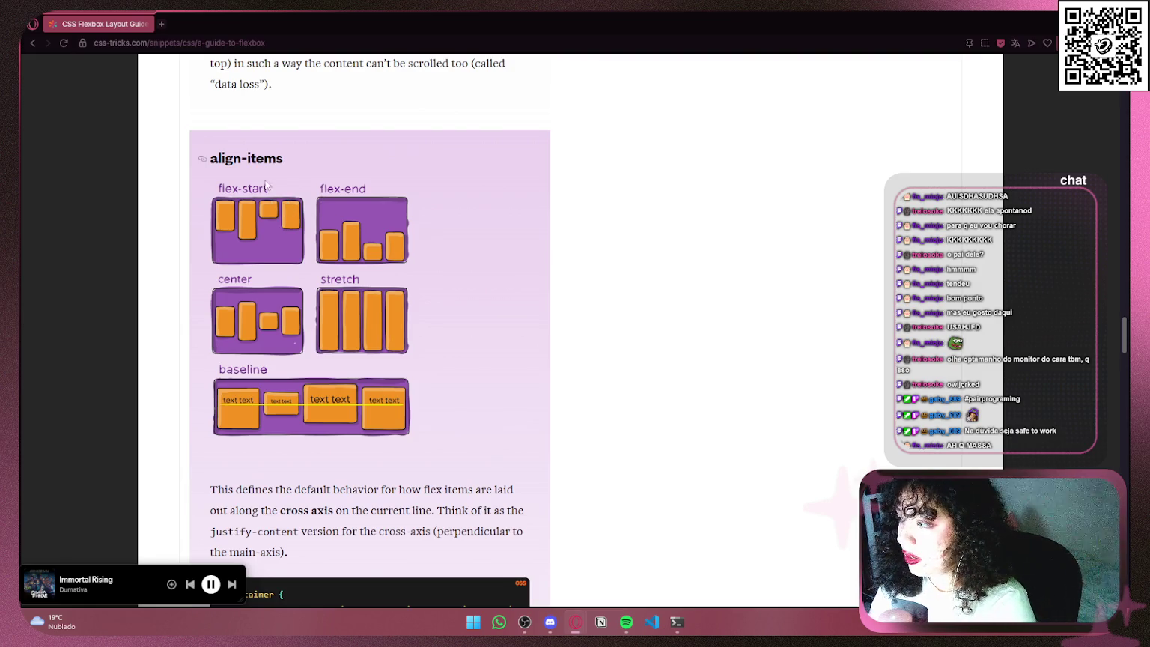
Step: Select the align-items heading and the full page address, then return to Discord
{"action": "left_click_drag", "start_coordinate": [290, 161], "coordinate": [182, 158]}
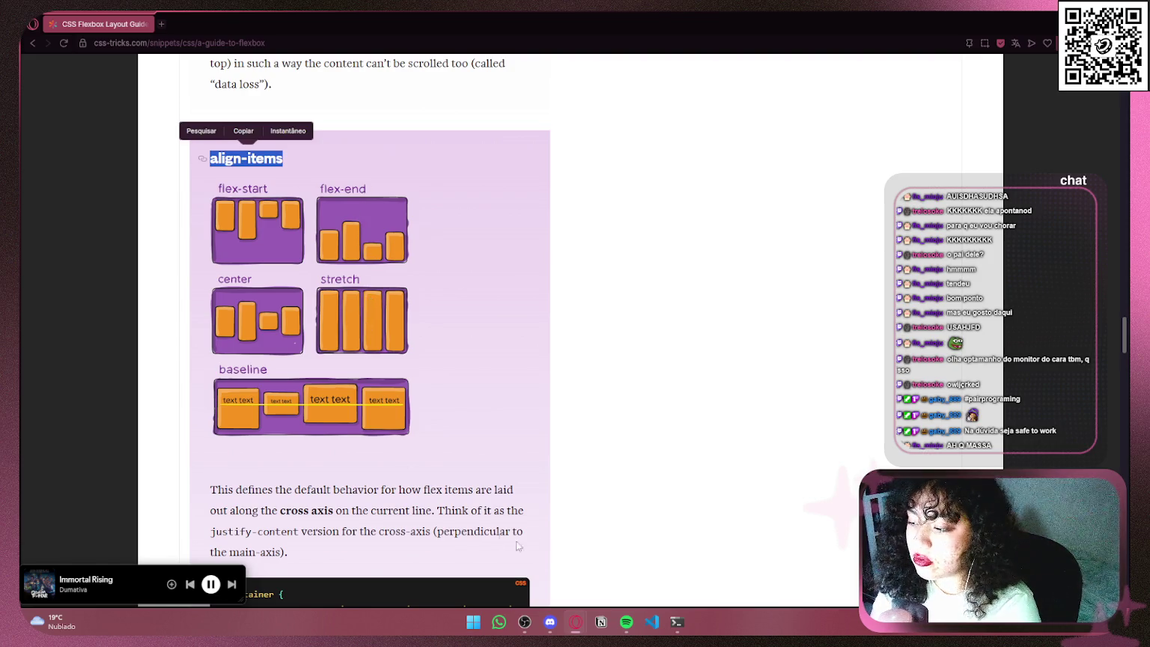
{"action": "left_click_drag", "start_coordinate": [307, 155], "coordinate": [212, 152]}
{"action": "left_click", "coordinate": [441, 180]}
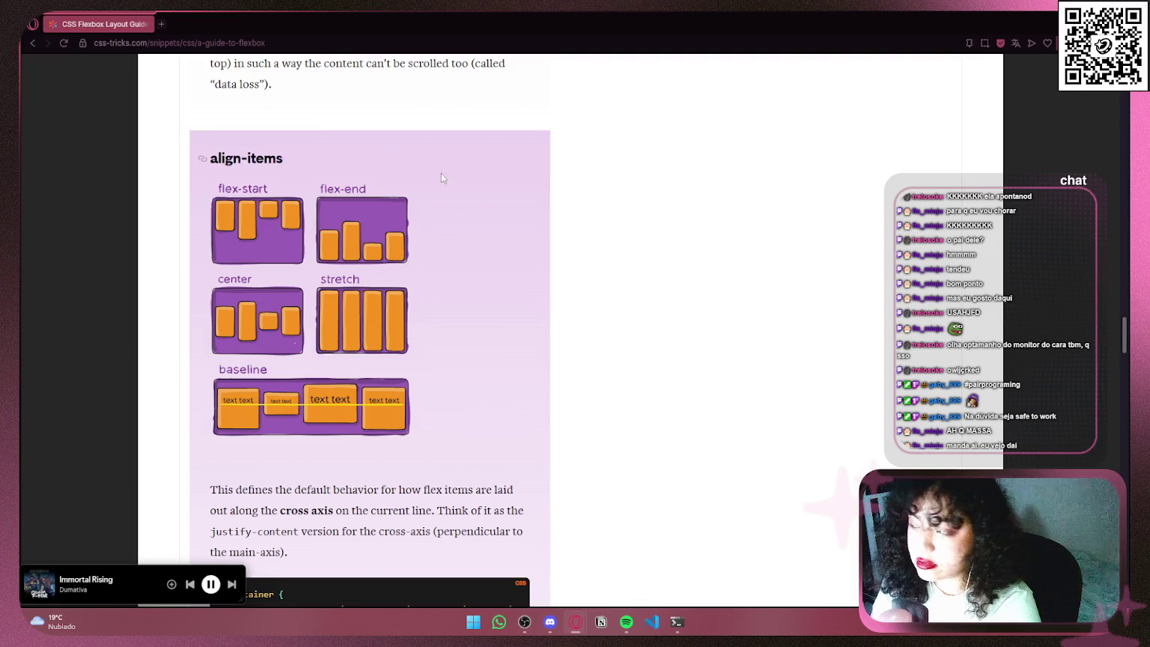
{"action": "left_click", "coordinate": [295, 41]}
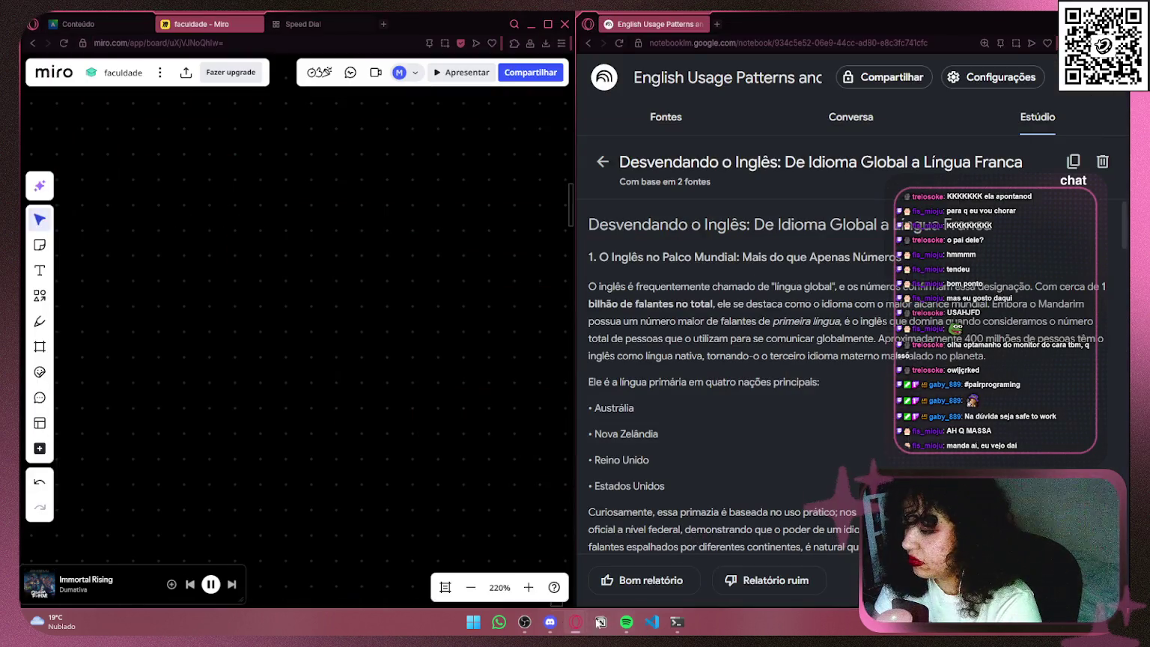
{"action": "left_click", "coordinate": [549, 621]}
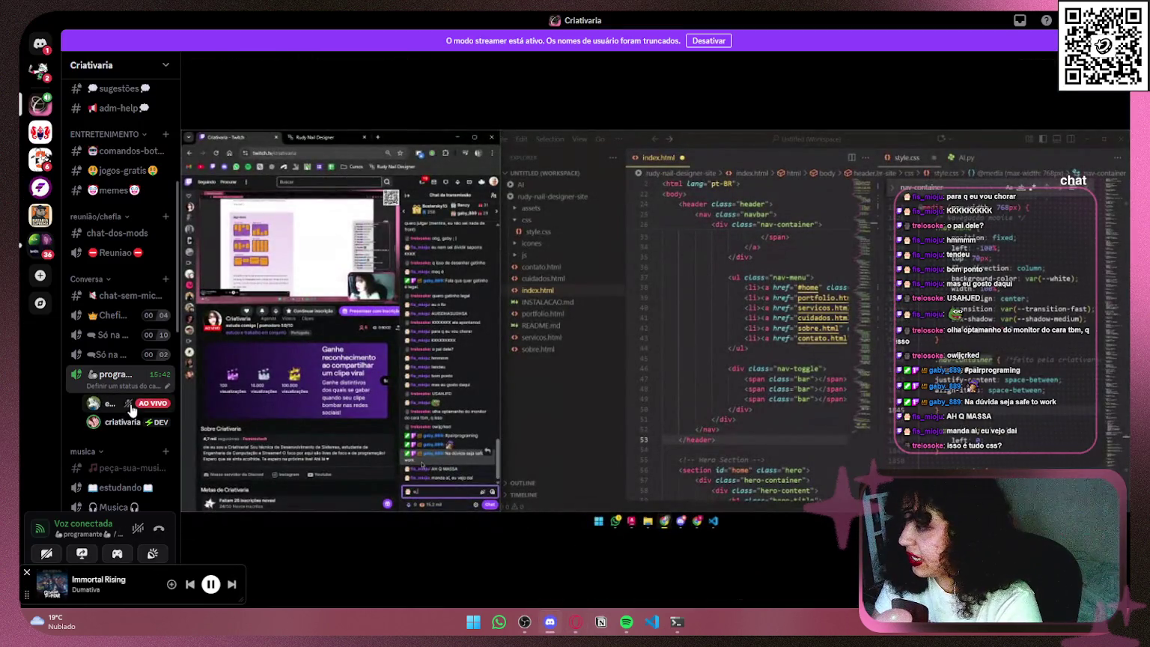
Step: Open the programante voice channel's text chat, then go back to the browser
{"action": "left_click", "coordinate": [142, 375]}
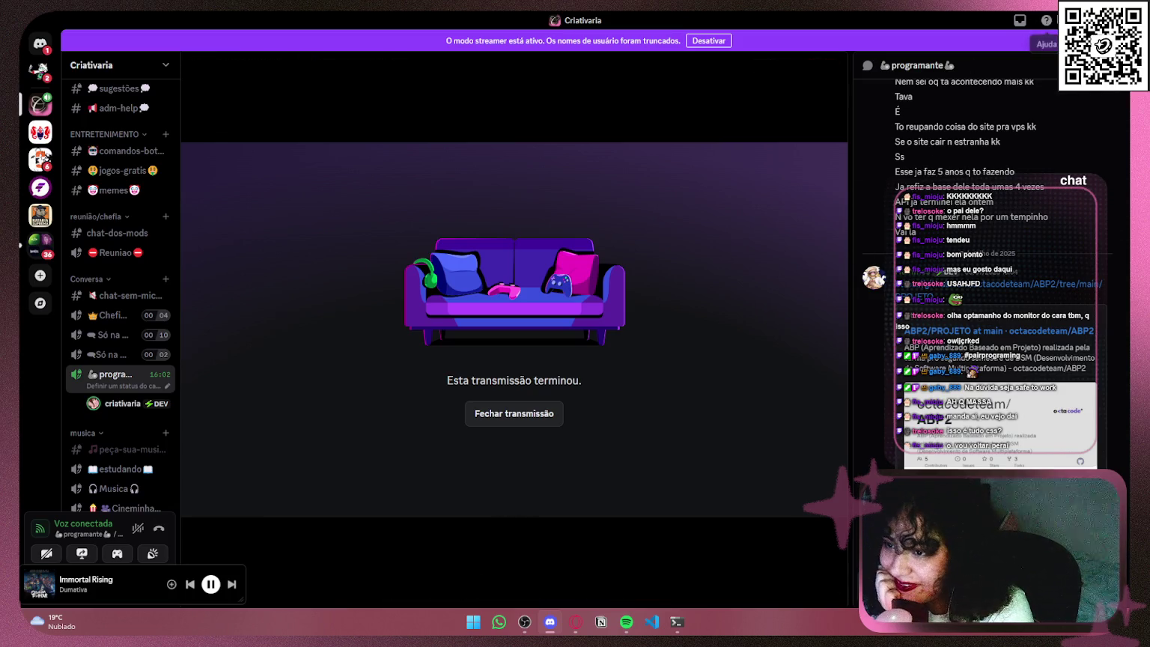
{"action": "key", "text": "alt+Tab"}
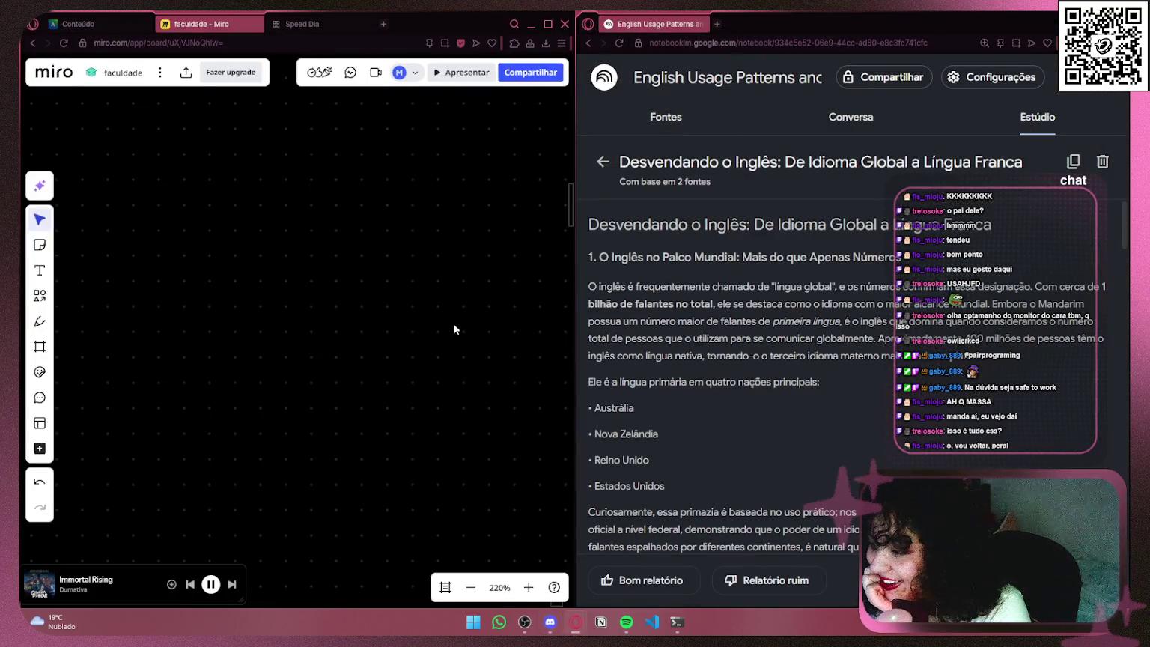
Step: Narrow the 'semana 3 – English around the world' heading so it wraps onto two lines
{"action": "scroll", "coordinate": [314, 264], "scroll_direction": "down", "scroll_amount": 8}
{"action": "scroll", "coordinate": [352, 259], "scroll_direction": "up", "scroll_amount": 3}
{"action": "mouse_move", "coordinate": [412, 172]}
{"action": "left_mouse_down"}
{"action": "mouse_move", "coordinate": [461, 198]}
{"action": "mouse_move", "coordinate": [465, 290]}
{"action": "left_mouse_up"}
{"action": "scroll", "coordinate": [469, 296], "scroll_direction": "down", "scroll_amount": 1}
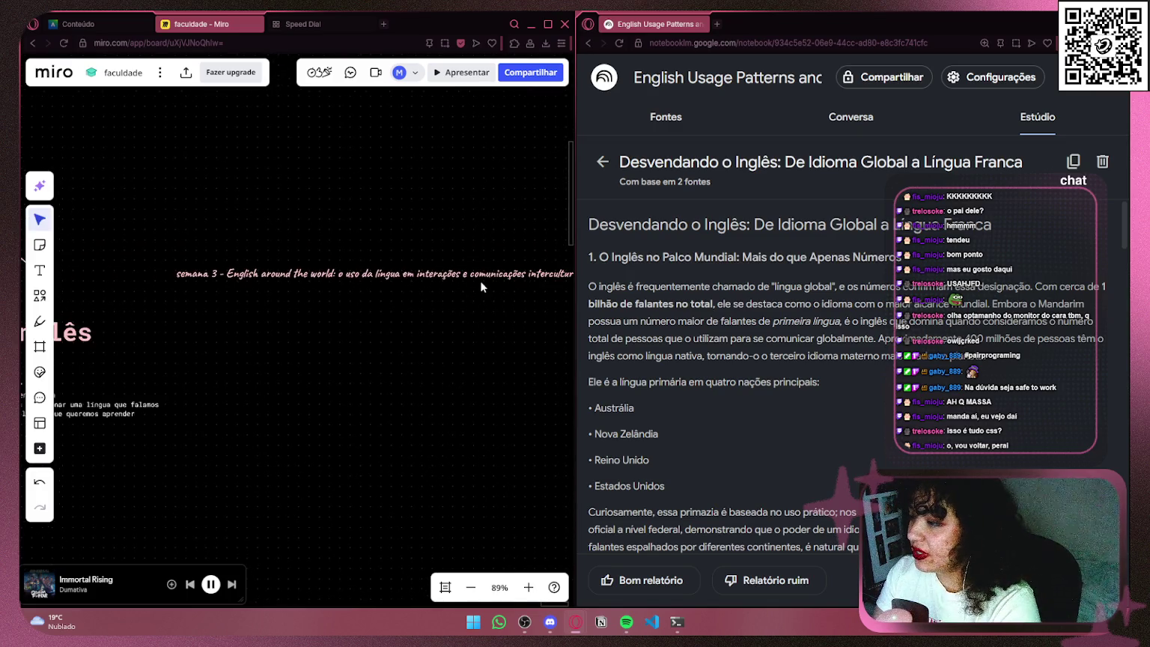
{"action": "left_click", "coordinate": [492, 281]}
{"action": "scroll", "coordinate": [498, 292], "scroll_direction": "right", "scroll_amount": 2}
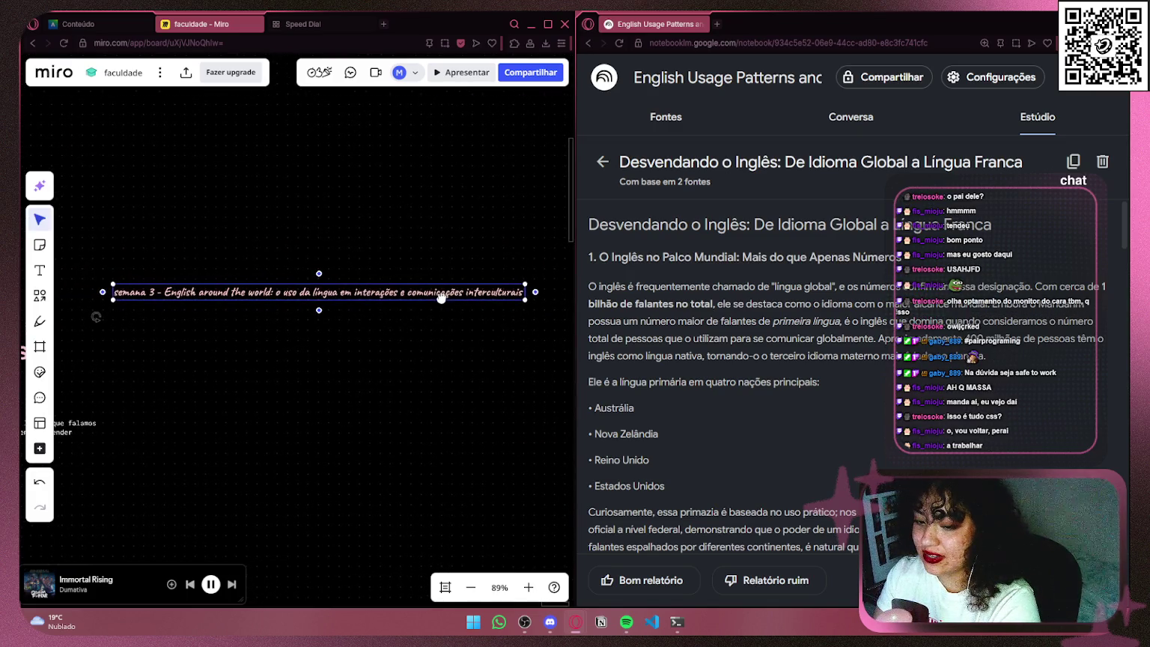
{"action": "left_click_drag", "start_coordinate": [527, 291], "coordinate": [330, 294]}
{"action": "left_click", "coordinate": [451, 317]}
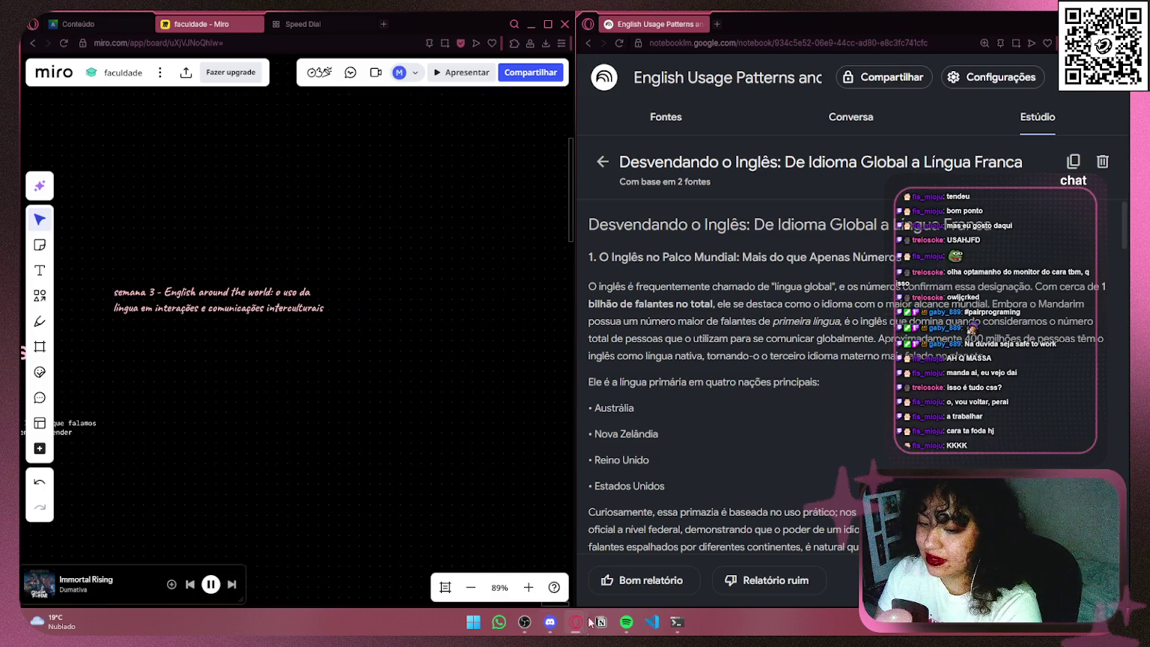
Step: Close Discord's ended stream view, then move the heading up and right beside the mind map
{"action": "left_click", "coordinate": [550, 621]}
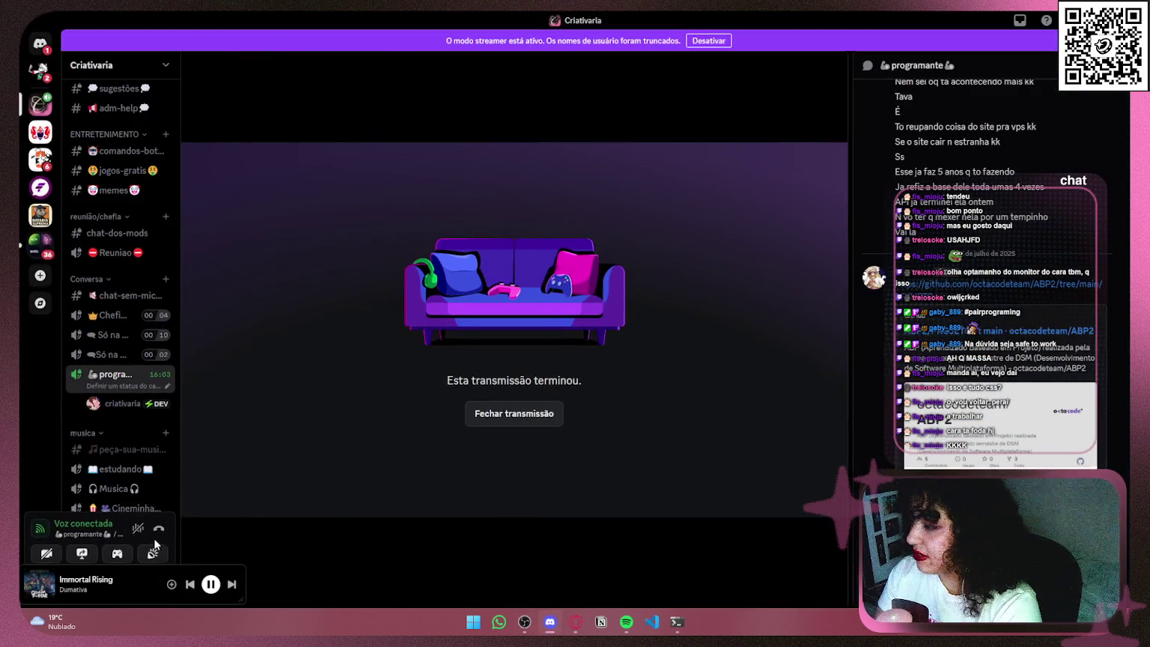
{"action": "left_click", "coordinate": [513, 413]}
{"action": "left_click", "coordinate": [575, 622]}
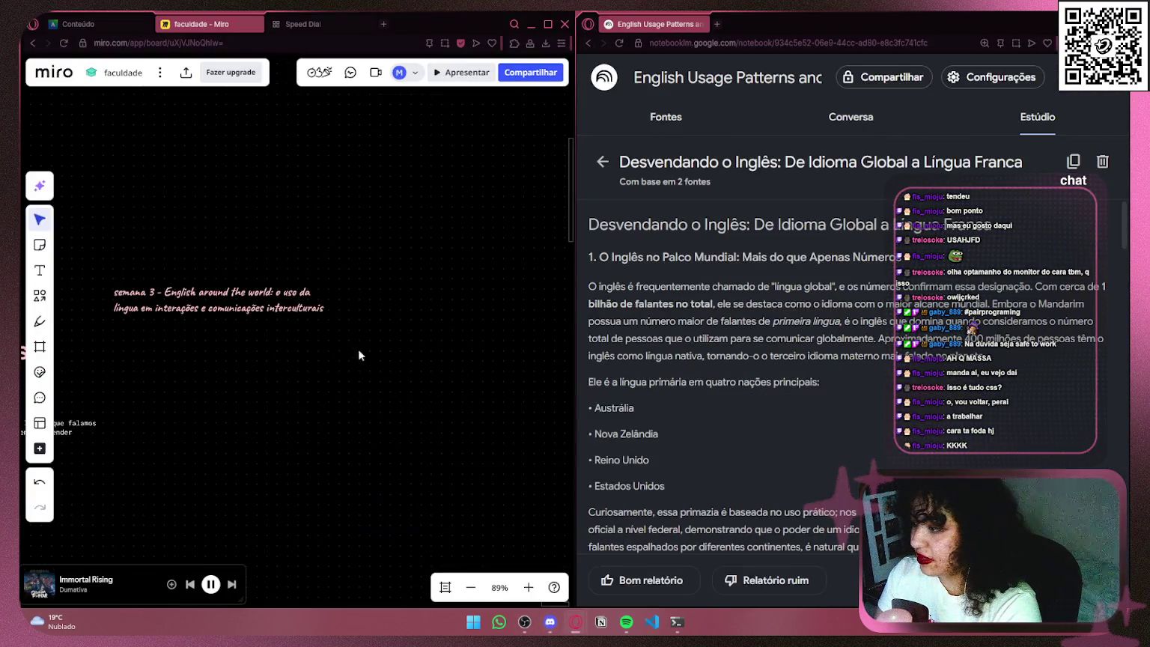
{"action": "left_click_drag", "start_coordinate": [269, 287], "coordinate": [391, 261]}
{"action": "left_click", "coordinate": [533, 327]}
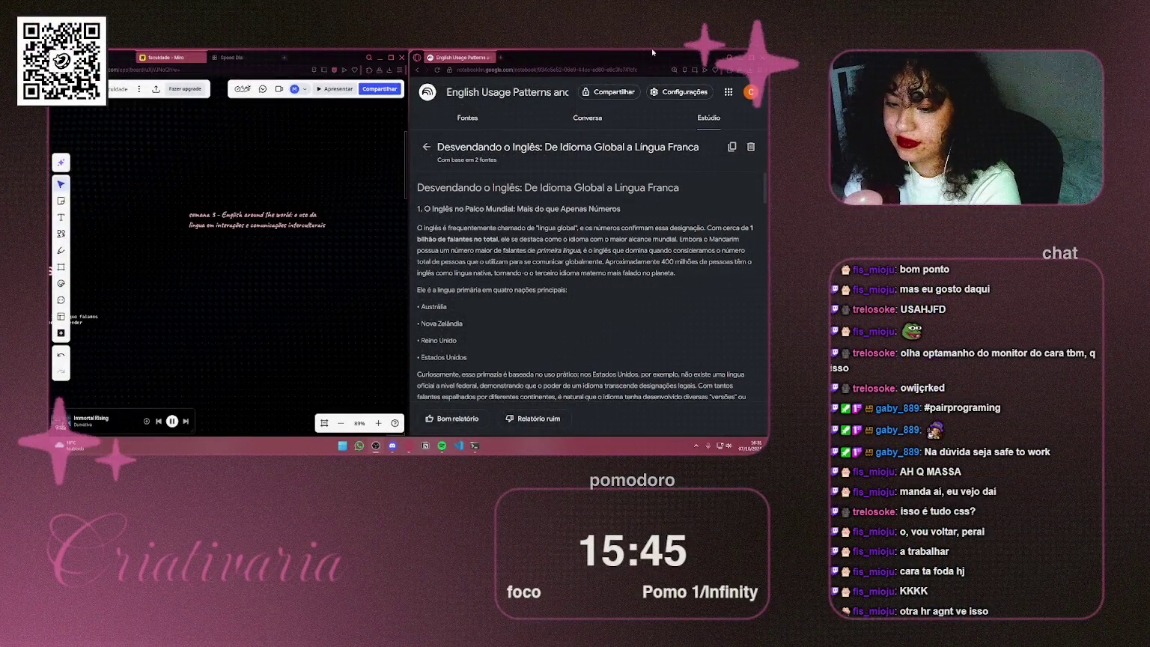
{"action": "mouse_move", "coordinate": [151, 242]}
{"action": "left_mouse_down"}
{"action": "mouse_move", "coordinate": [258, 260]}
{"action": "mouse_move", "coordinate": [266, 286]}
{"action": "left_mouse_up"}
Step: Connect the semana 3 heading to Inglês with a light pink connector, arrowhead at its start
{"action": "left_click", "coordinate": [358, 257]}
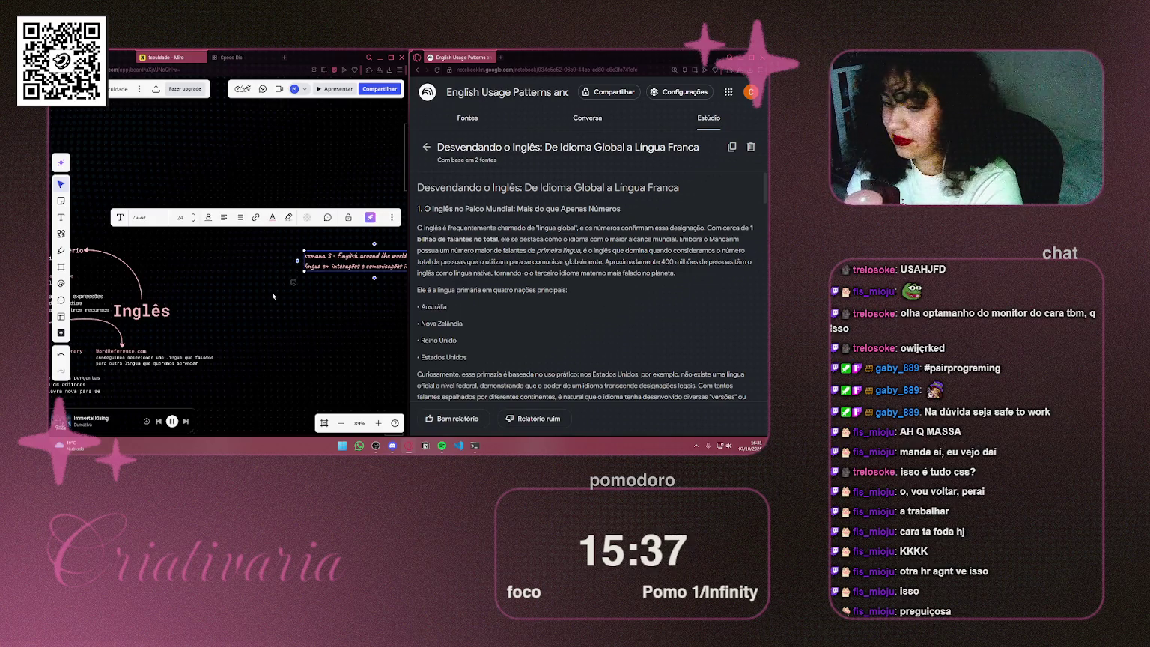
{"action": "left_click_drag", "start_coordinate": [297, 261], "coordinate": [170, 309]}
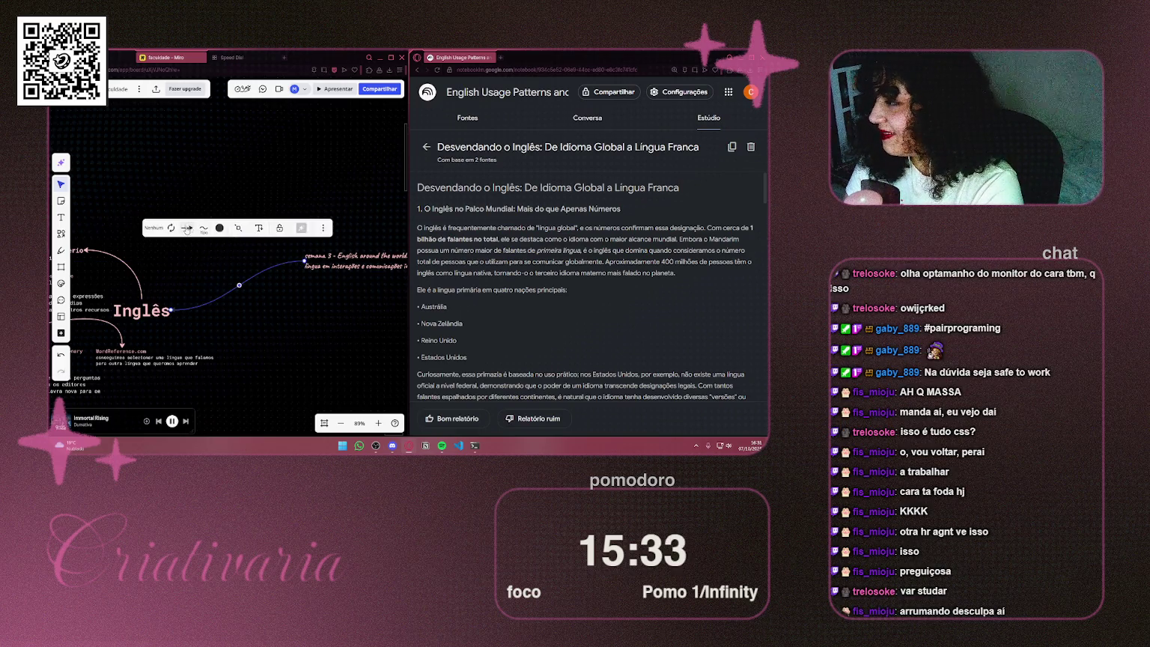
{"action": "left_click", "coordinate": [171, 228]}
{"action": "left_click", "coordinate": [219, 228]}
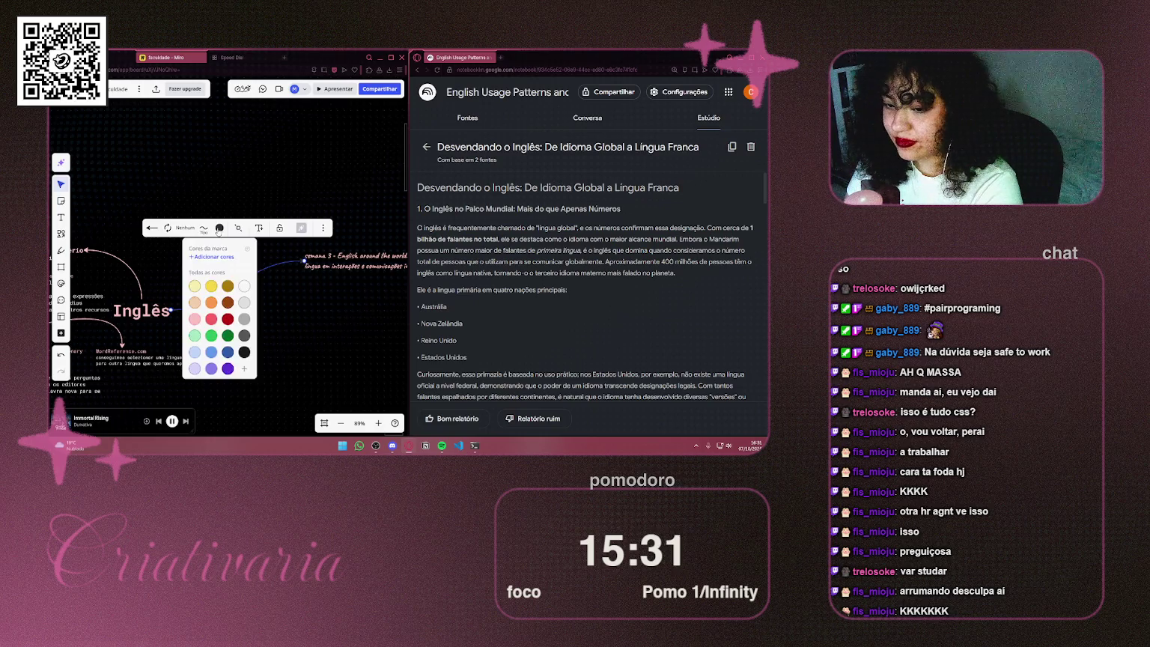
{"action": "left_click", "coordinate": [195, 318]}
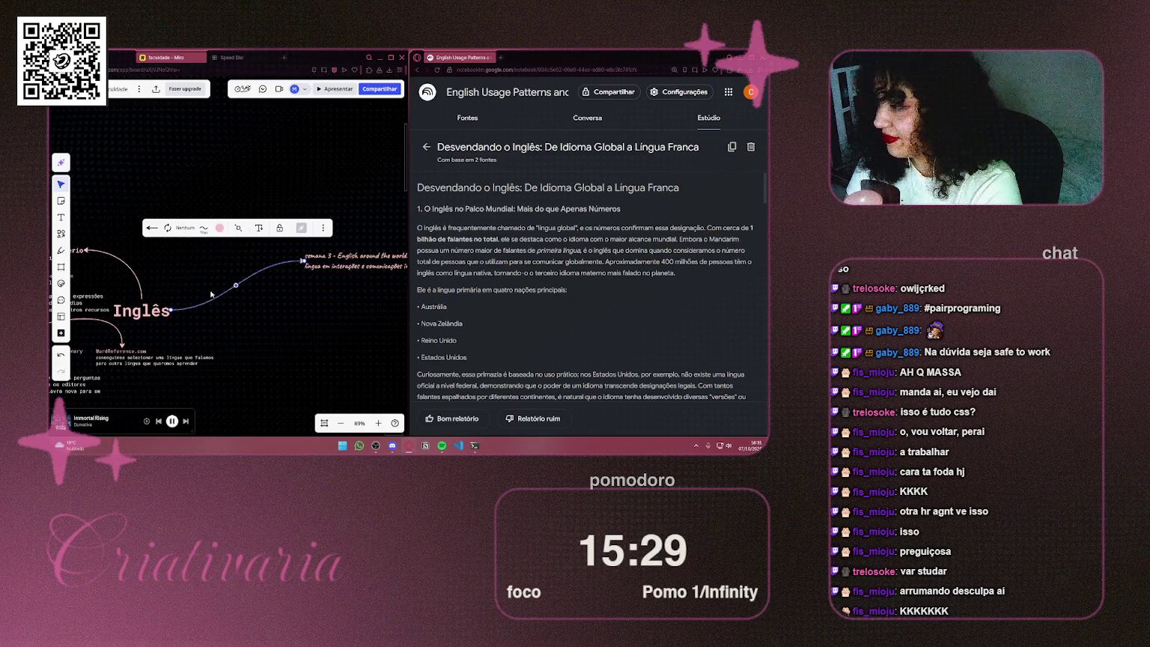
{"action": "left_click", "coordinate": [203, 229]}
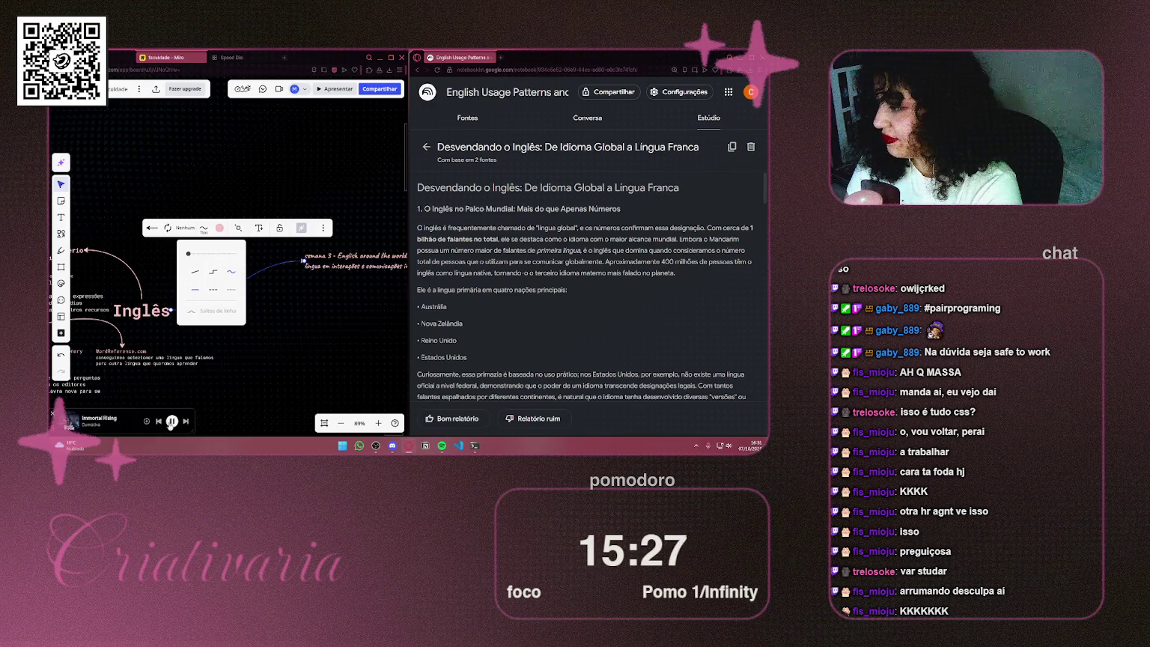
{"action": "left_click", "coordinate": [185, 421]}
Step: Bring the semana 3 heading back into view and highlight the report's sentence about a billion speakers
{"action": "scroll", "coordinate": [219, 250], "scroll_direction": "right", "scroll_amount": 4}
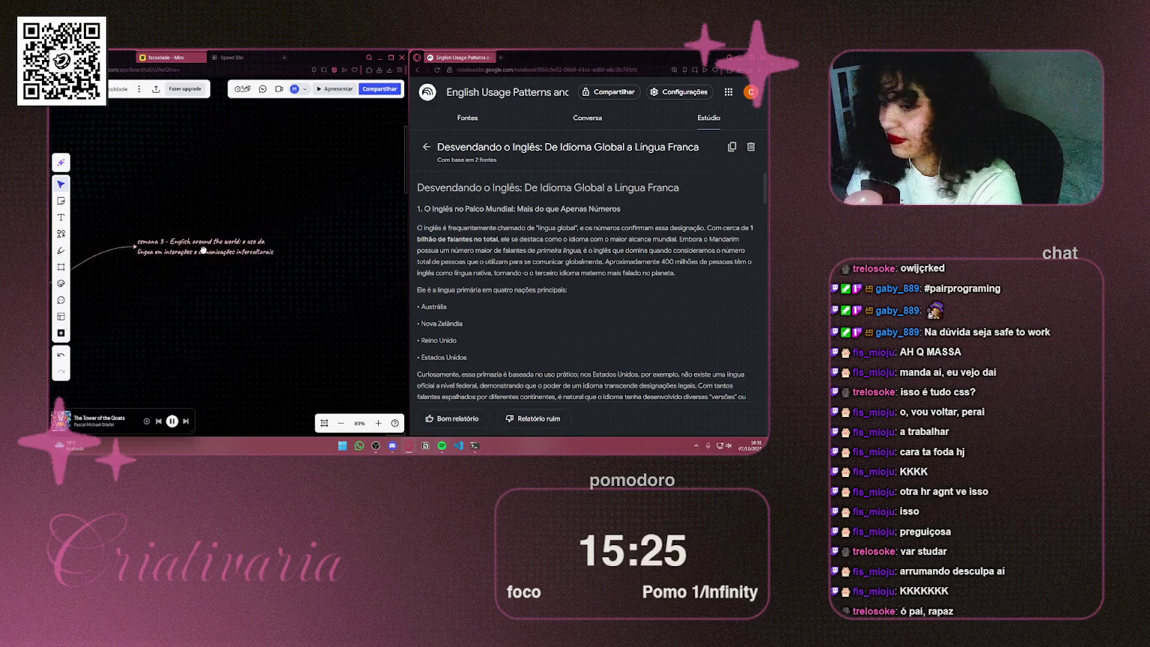
{"action": "left_click", "coordinate": [234, 243]}
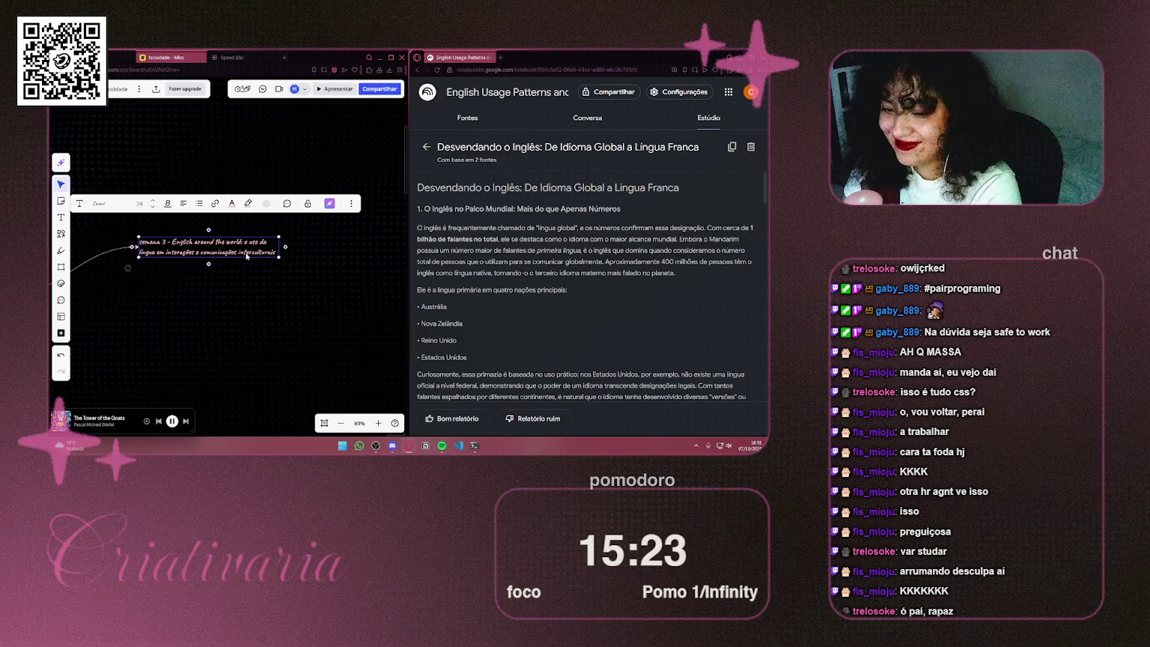
{"action": "left_click", "coordinate": [279, 229]}
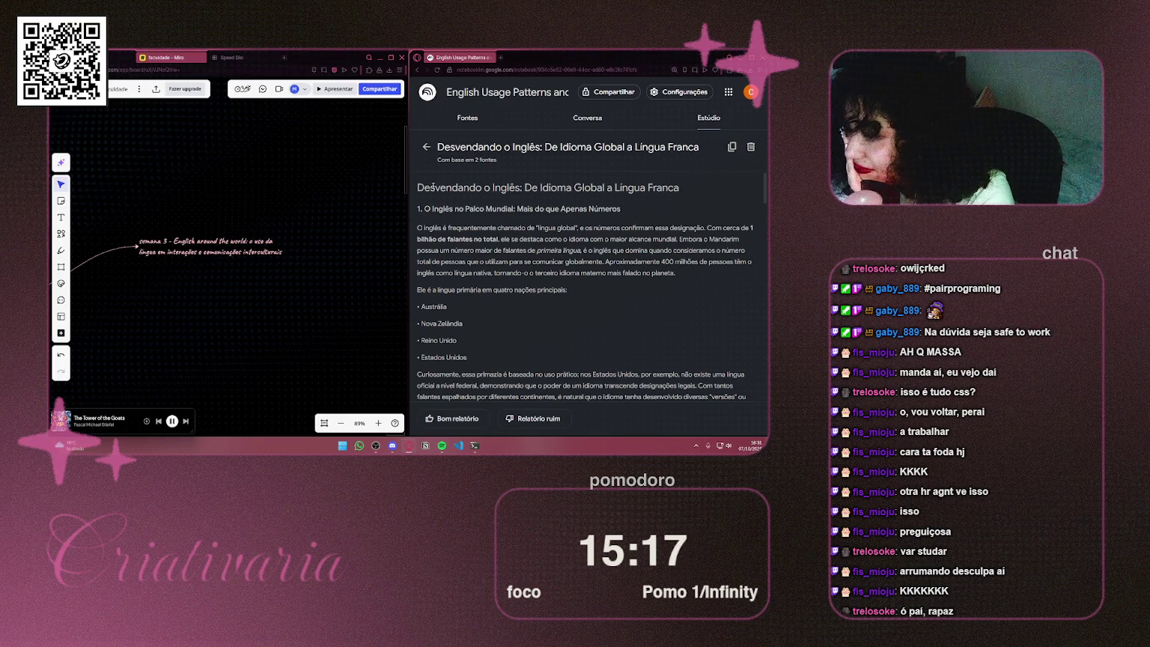
{"action": "mouse_move", "coordinate": [422, 239]}
{"action": "left_mouse_down"}
{"action": "mouse_move", "coordinate": [739, 251]}
{"action": "mouse_move", "coordinate": [585, 262]}
{"action": "mouse_move", "coordinate": [731, 262]}
{"action": "mouse_move", "coordinate": [603, 265]}
{"action": "mouse_move", "coordinate": [676, 274]}
{"action": "left_mouse_up"}
Step: Clear the report highlight and duplicate the semana 3 heading just below the original
{"action": "left_click", "coordinate": [556, 225]}
{"action": "scroll", "coordinate": [648, 236], "scroll_direction": "down", "scroll_amount": 3}
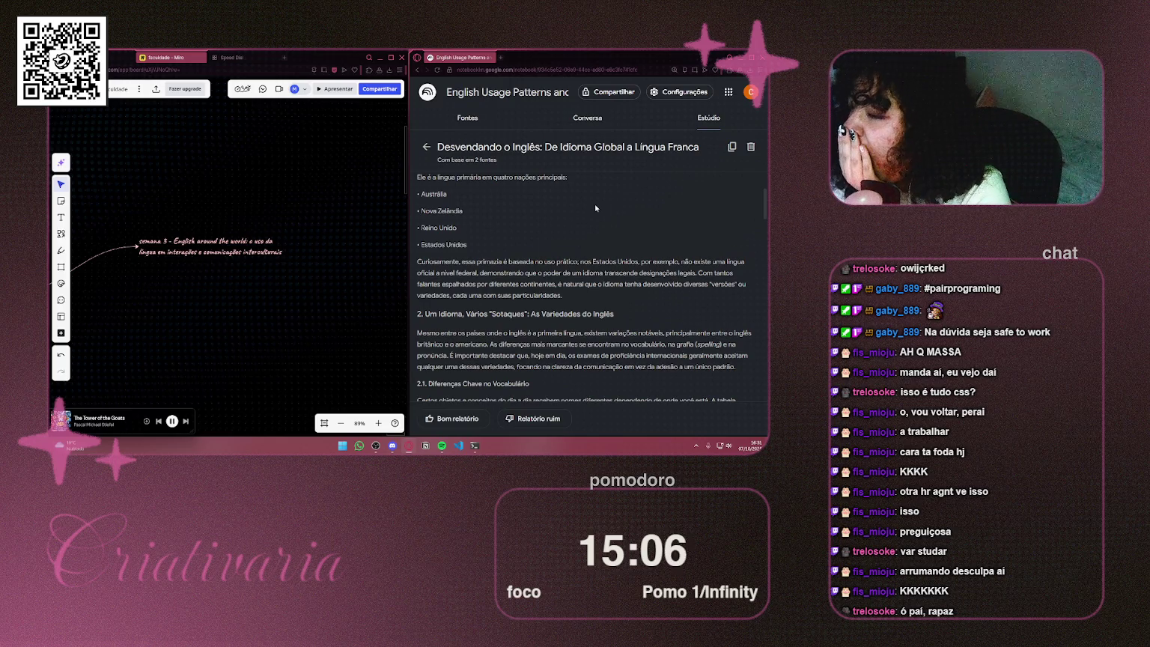
{"action": "scroll", "coordinate": [595, 204], "scroll_direction": "down", "scroll_amount": 2}
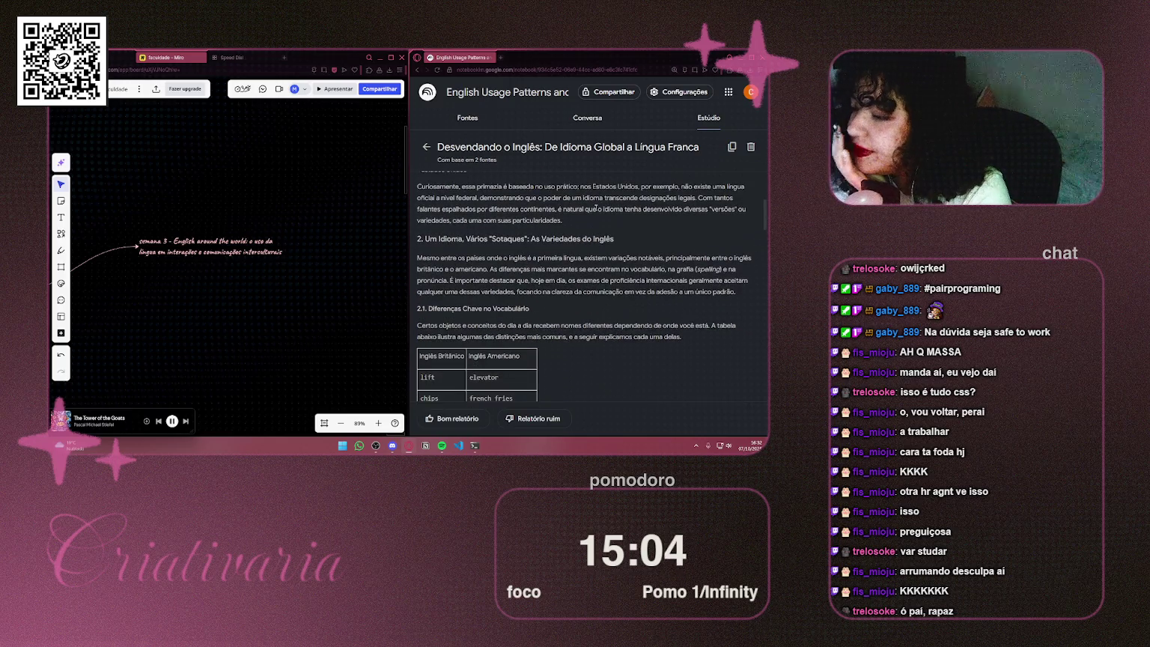
{"action": "scroll", "coordinate": [594, 209], "scroll_direction": "up", "scroll_amount": 4}
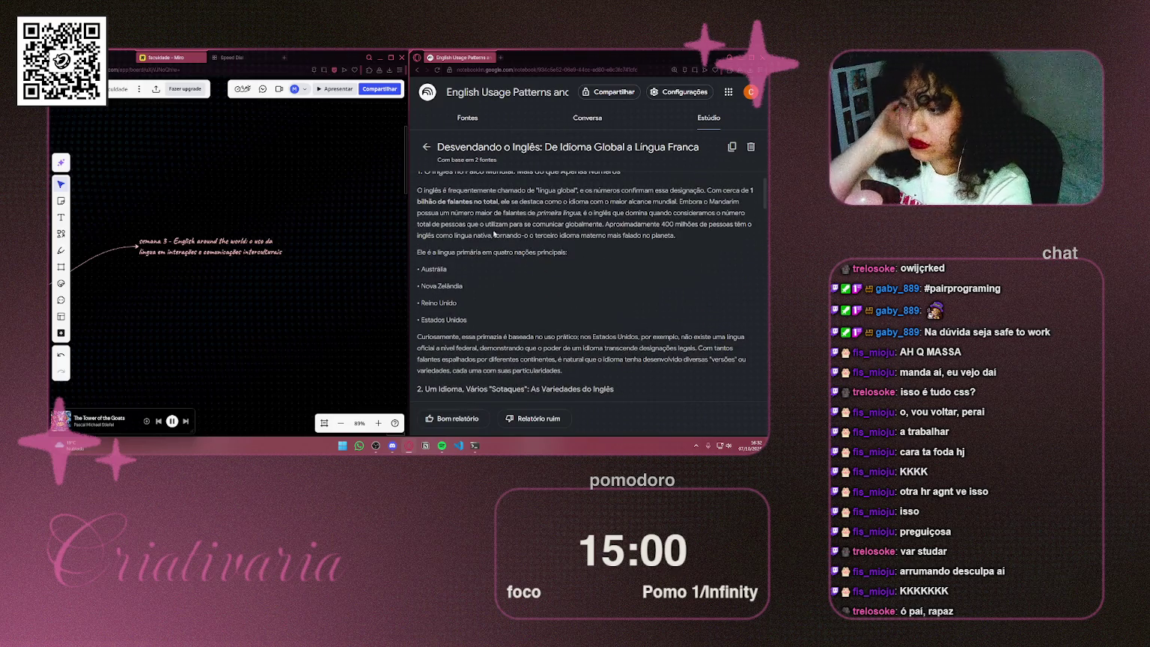
{"action": "left_click", "coordinate": [240, 251]}
{"action": "mouse_move", "coordinate": [239, 252]}
{"action": "left_mouse_down"}
{"action": "mouse_move", "coordinate": [244, 281]}
{"action": "mouse_move", "coordinate": [213, 282]}
{"action": "left_mouse_up"}
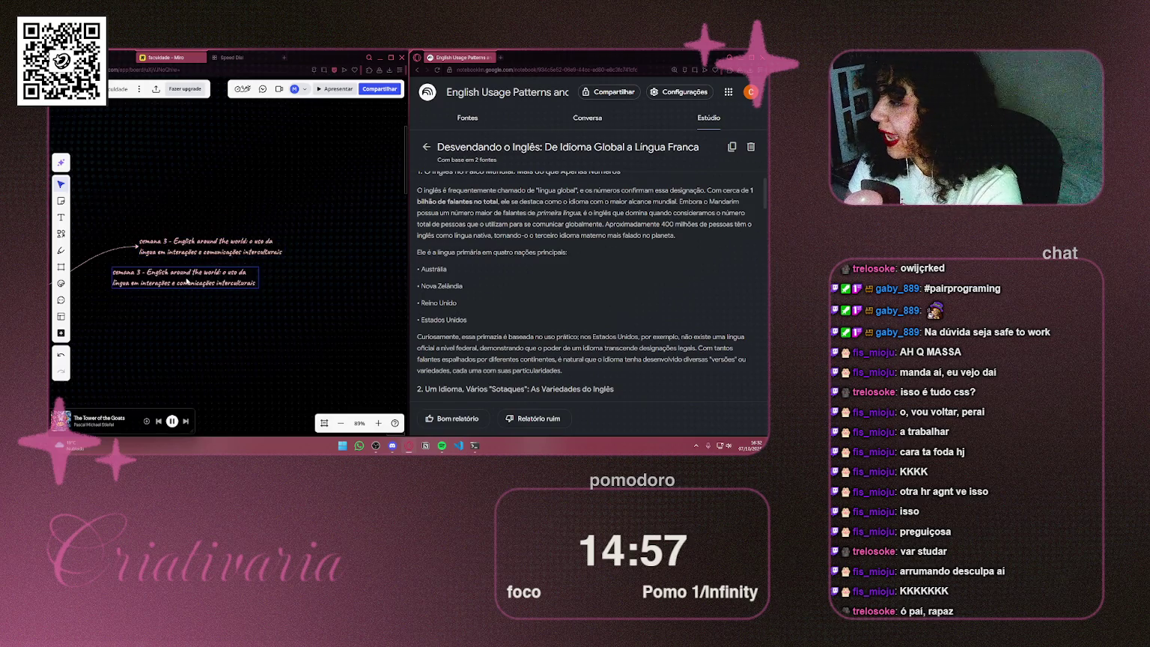
{"action": "left_click", "coordinate": [101, 299]}
Step: Widen the copied heading into one long line and shift it slightly left
{"action": "scroll", "coordinate": [149, 299], "scroll_direction": "down", "scroll_amount": 2}
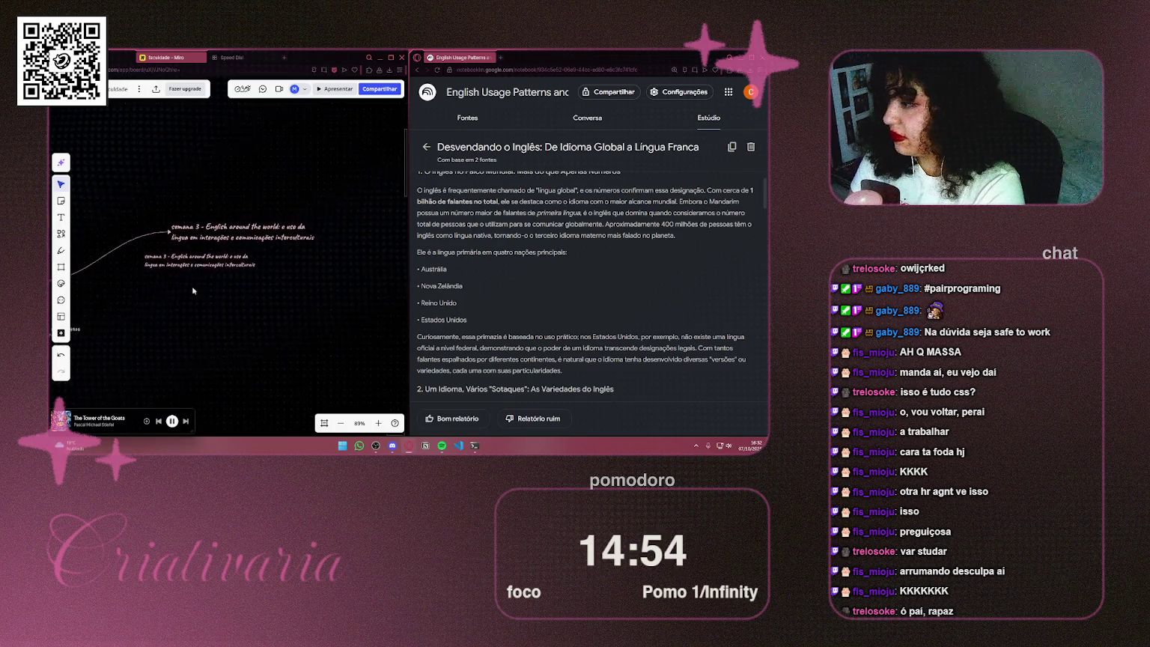
{"action": "left_click", "coordinate": [199, 256]}
{"action": "mouse_move", "coordinate": [257, 256]}
{"action": "left_mouse_down"}
{"action": "mouse_move", "coordinate": [374, 256]}
{"action": "mouse_move", "coordinate": [362, 255]}
{"action": "left_mouse_up"}
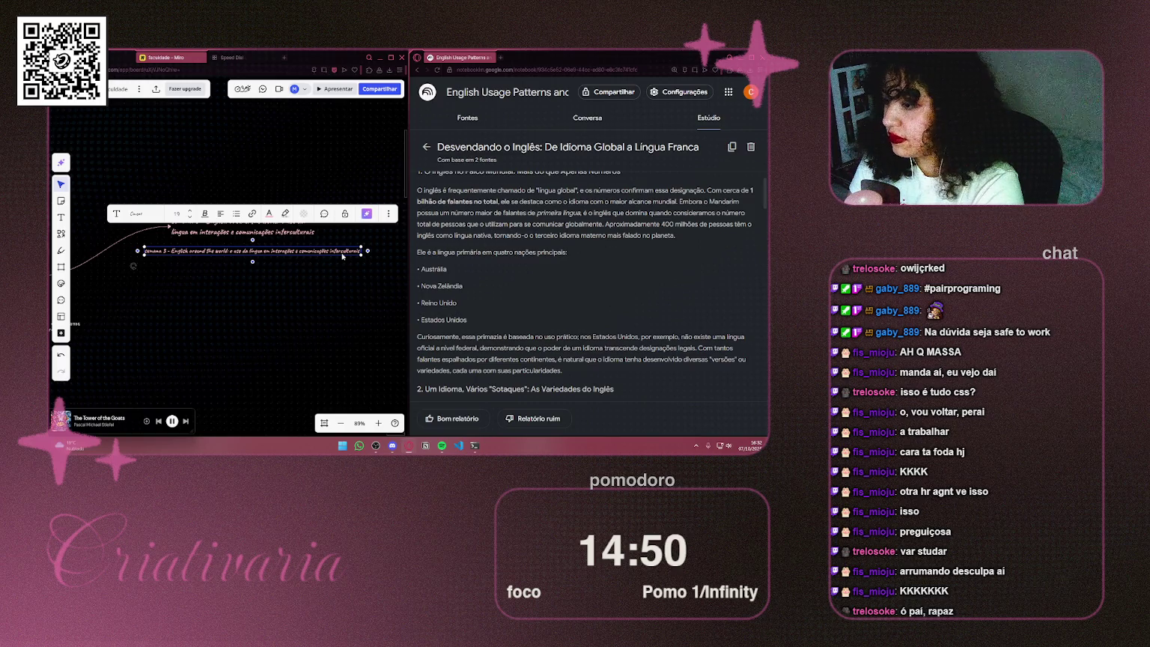
{"action": "left_click_drag", "start_coordinate": [342, 256], "coordinate": [319, 262]}
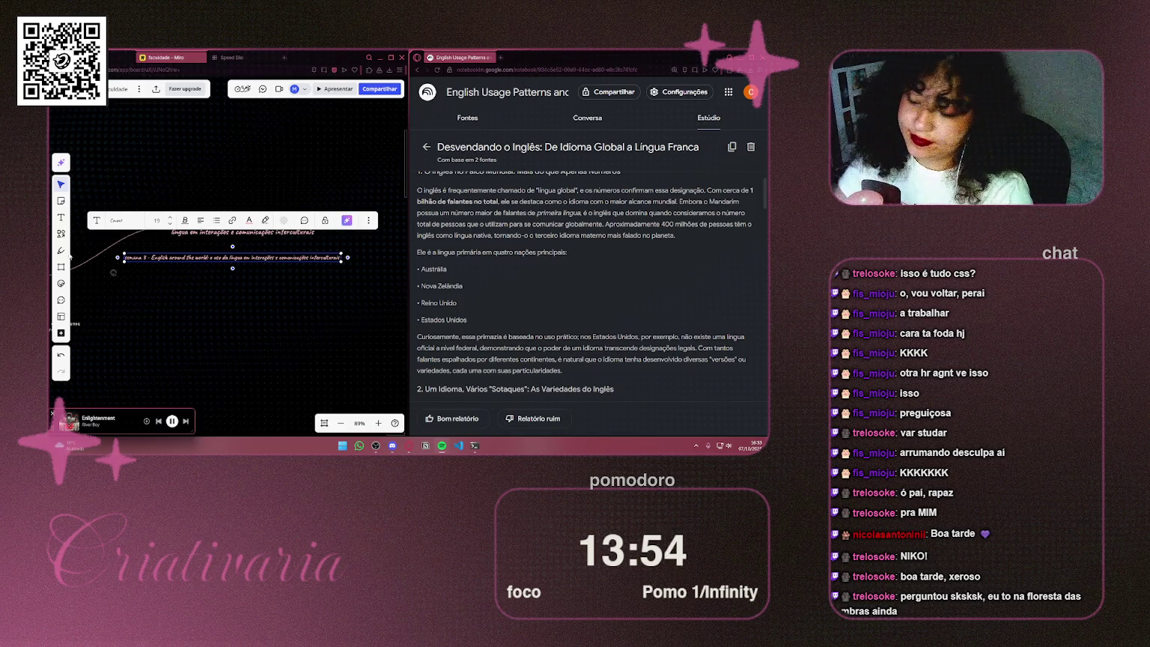
Step: Pick a new swatch from the 'A' text colour menu for the copied semana 3 line
{"action": "left_click", "coordinate": [288, 257]}
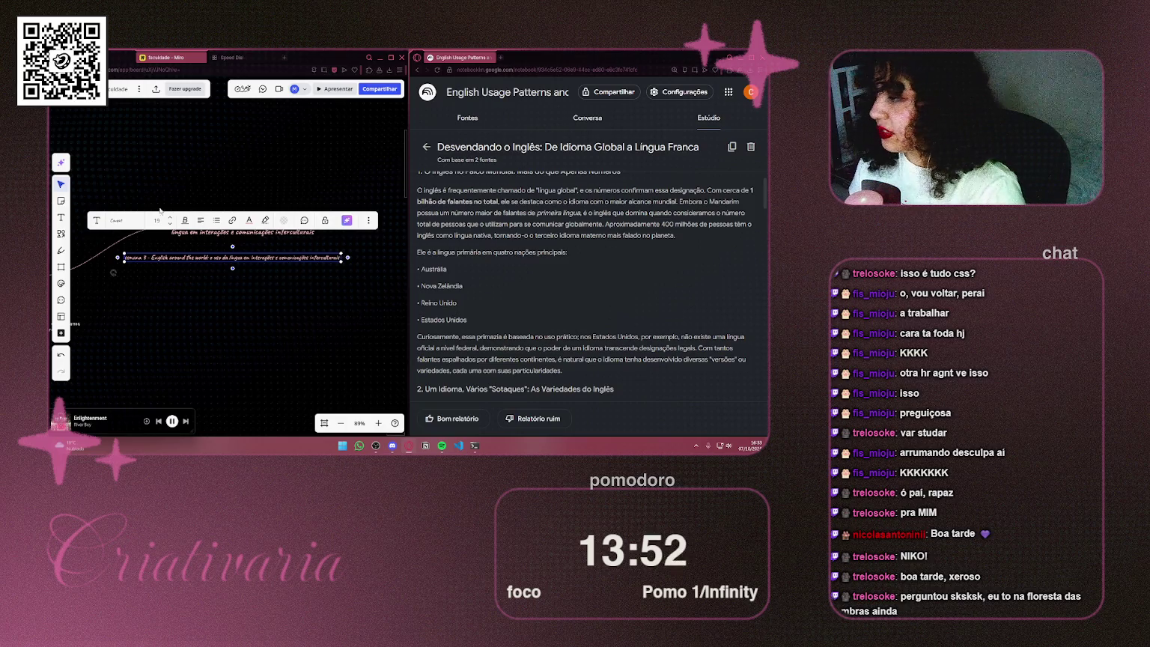
{"action": "left_click", "coordinate": [249, 221]}
{"action": "left_click", "coordinate": [258, 279]}
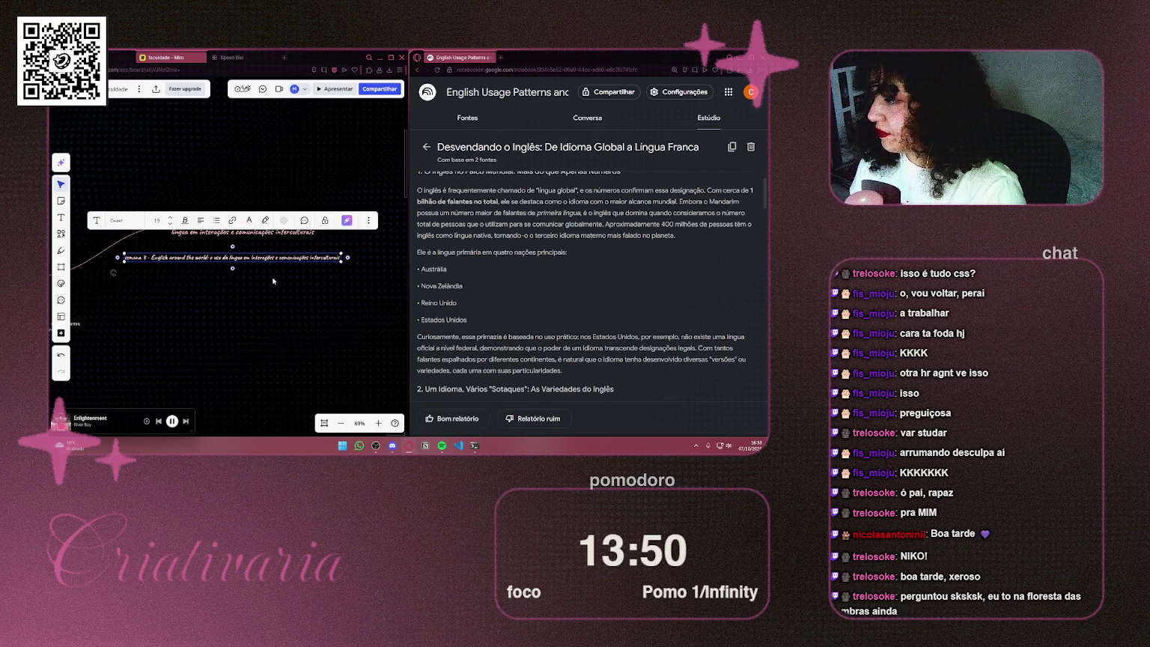
{"action": "left_click", "coordinate": [271, 295]}
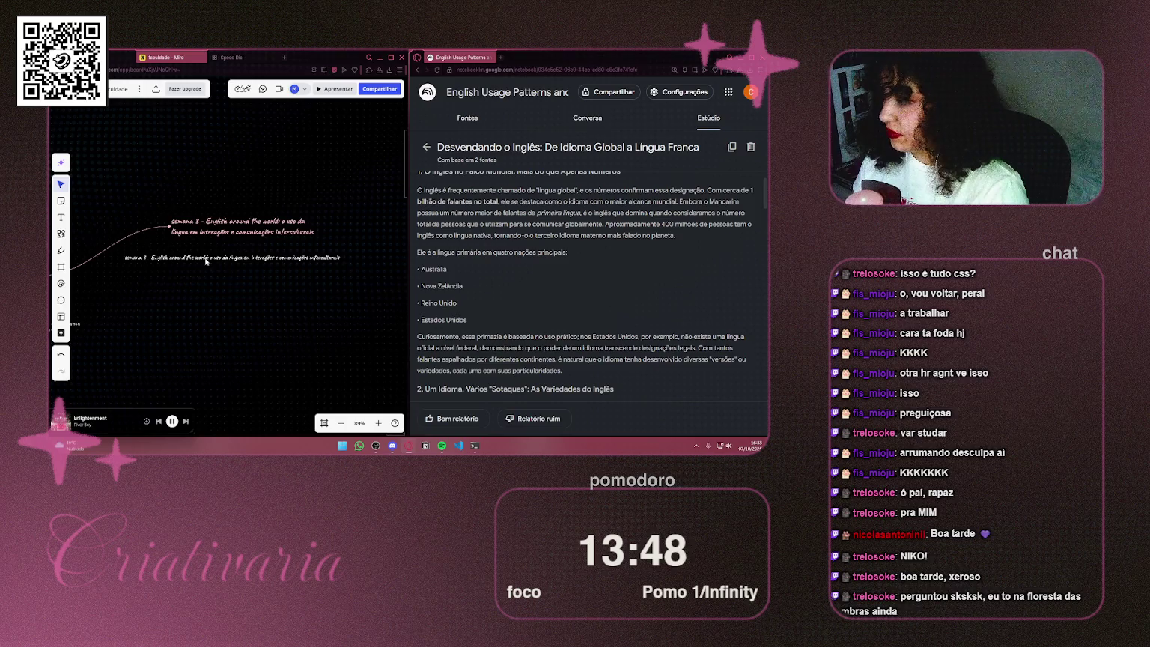
Step: Rewrite the copied line as 'Frequentemente chamado de língua global, sendo a língua primária…' and trim its box
{"action": "left_click", "coordinate": [274, 259]}
{"action": "left_click_drag", "start_coordinate": [274, 260], "coordinate": [285, 251]}
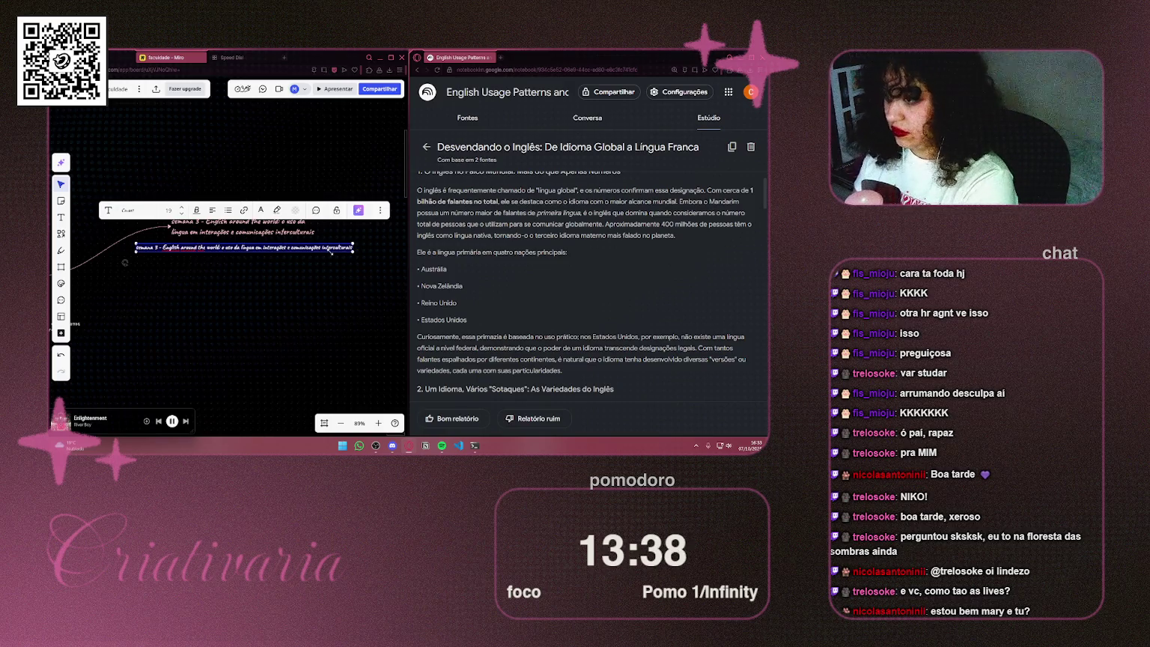
{"action": "key", "text": "BackSpace"}
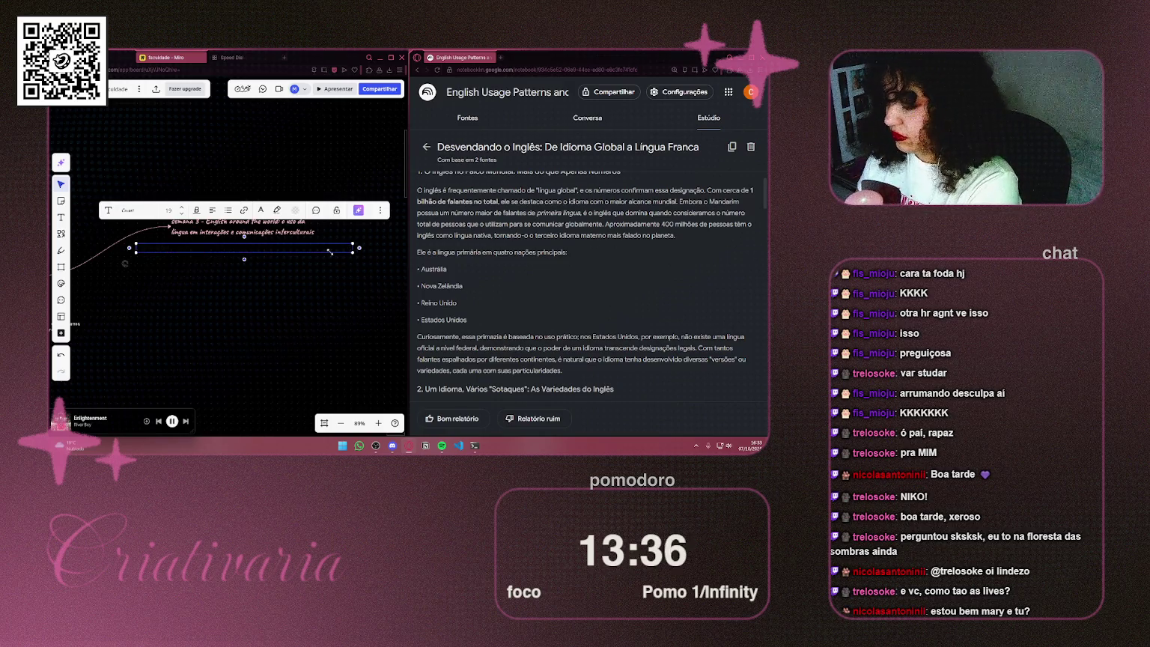
{"action": "type", "text": "frequentemente"}
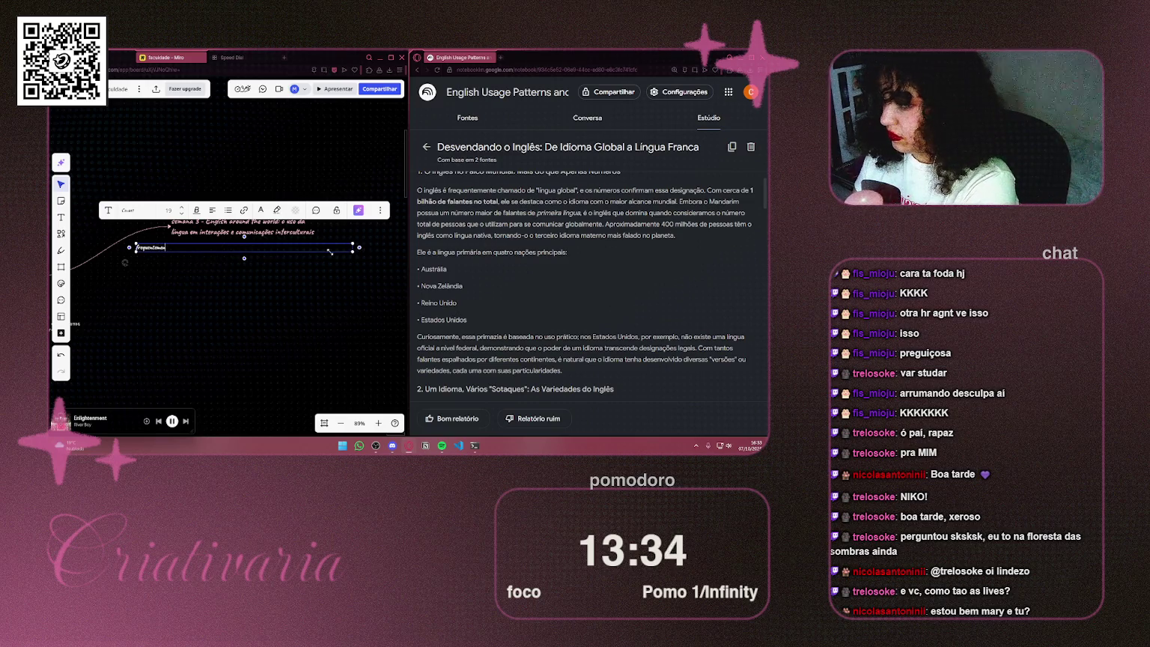
{"action": "type", "text": " chamado"}
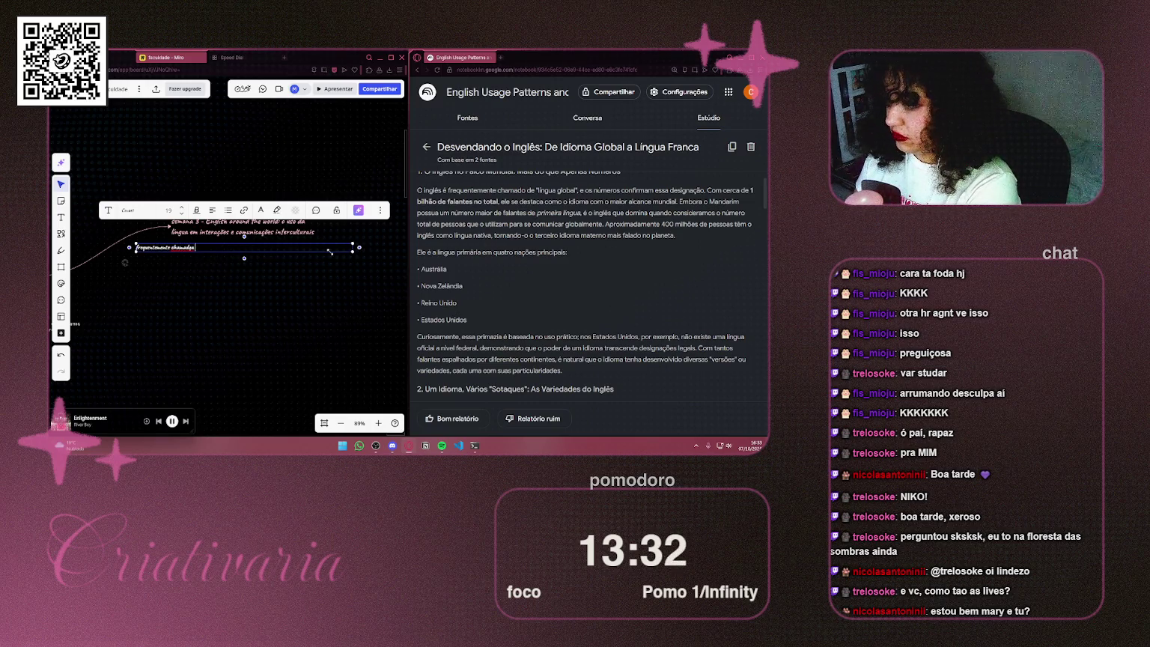
{"action": "type", "text": " de"}
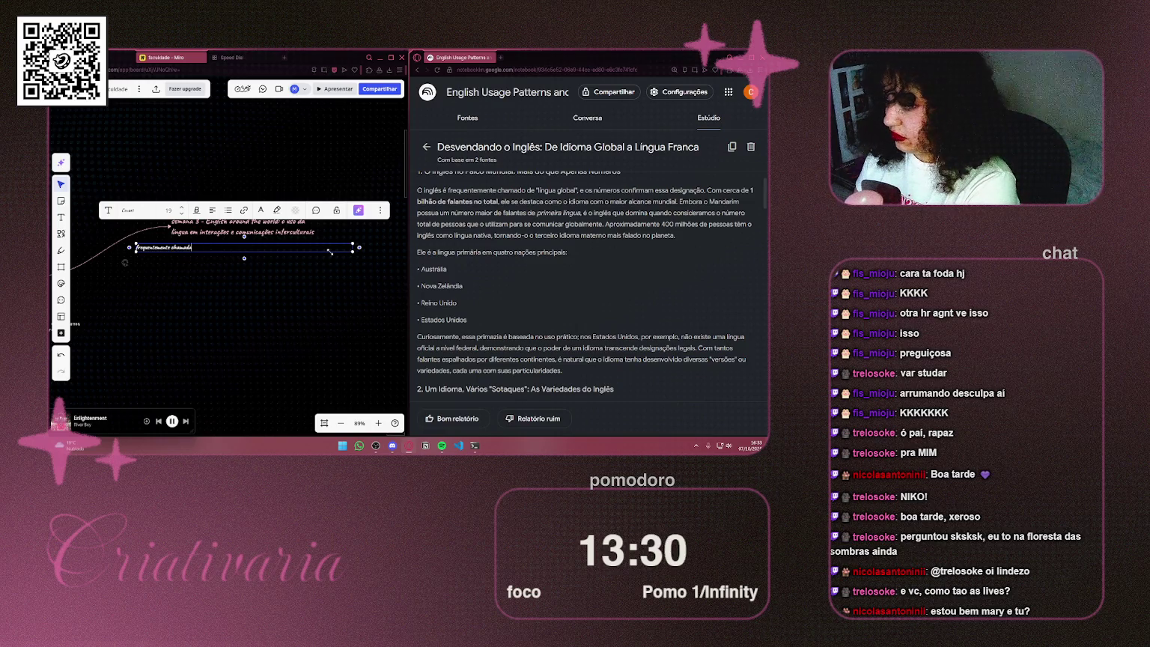
{"action": "type", "text": " língua"}
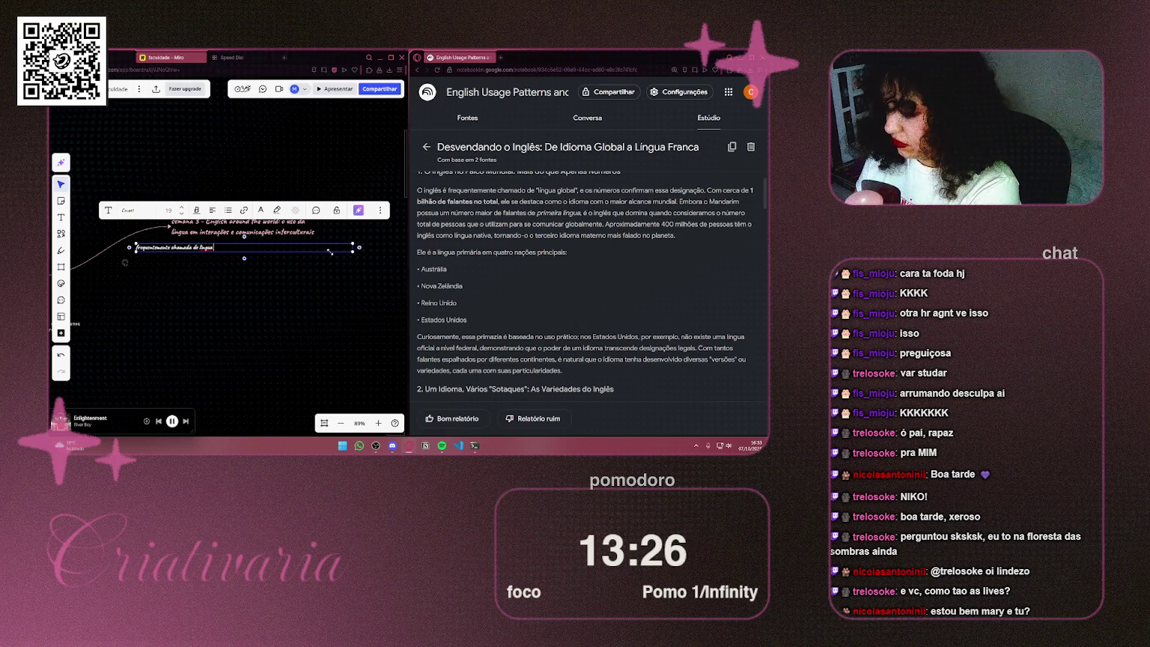
{"action": "key", "text": "BackSpace"}
{"action": "key", "text": "BackSpace"}
{"action": "key", "text": "BackSpace"}
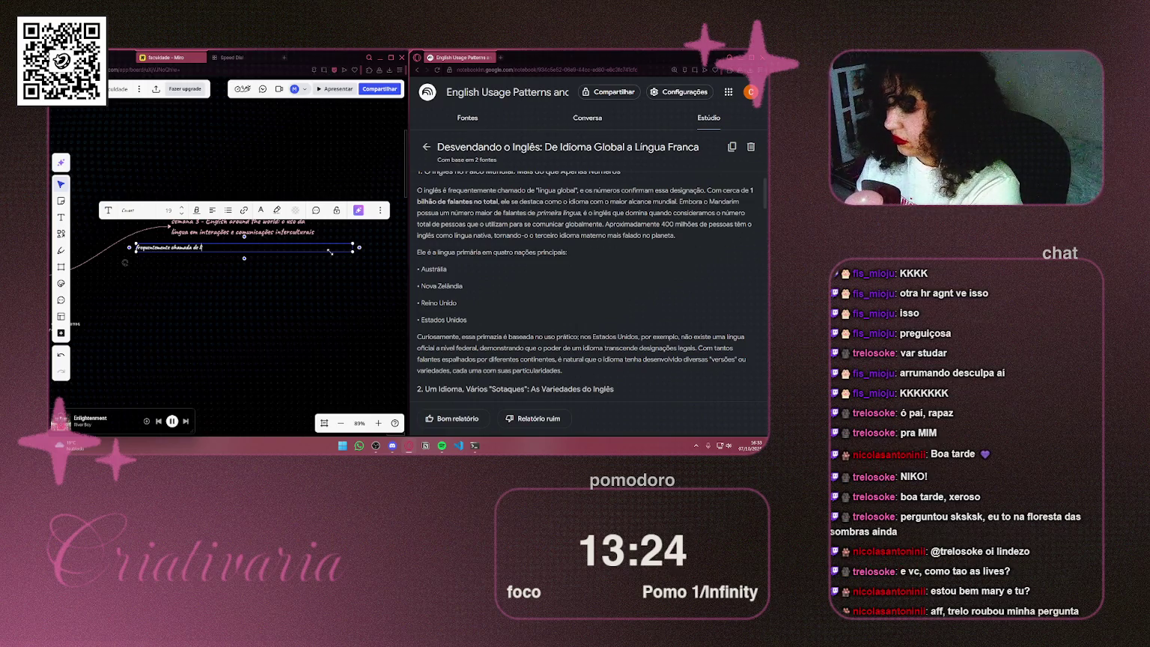
{"action": "key", "text": "BackSpace"}
{"action": "type", "text": "ingu"}
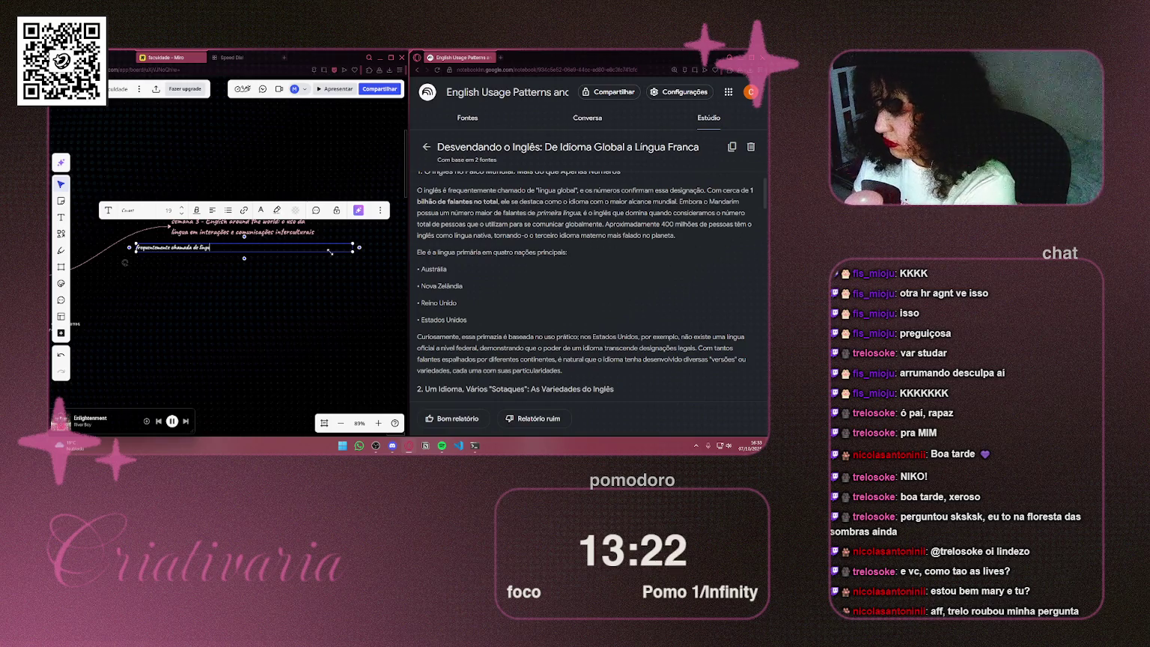
{"action": "type", "text": "a global"}
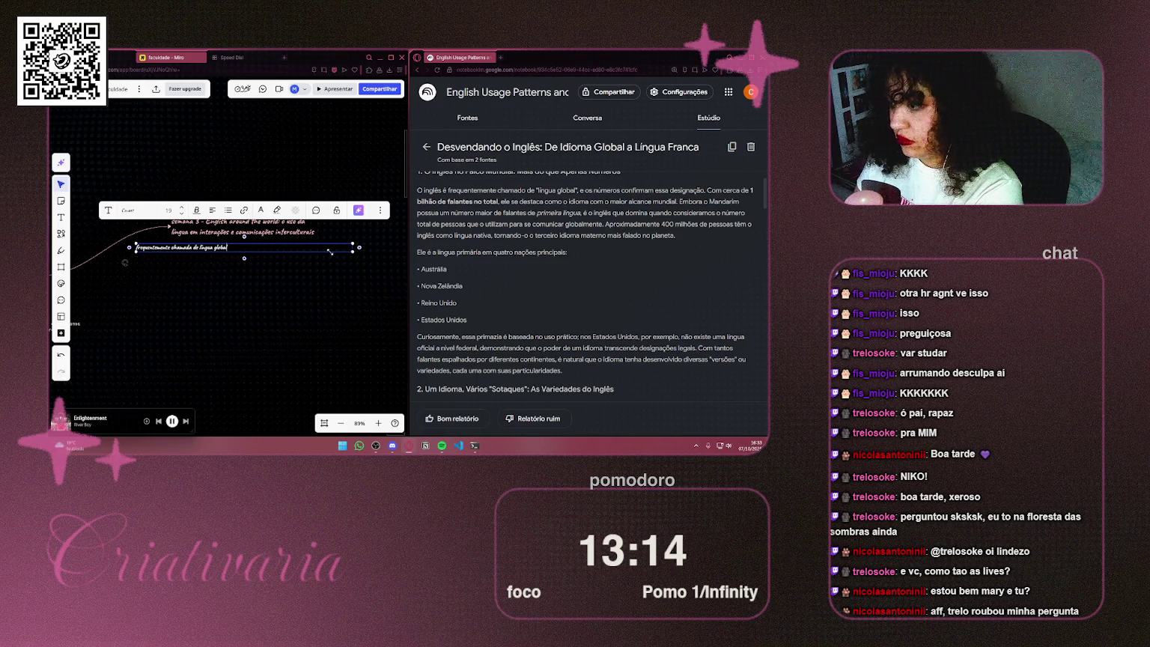
{"action": "type", "text": ", se"}
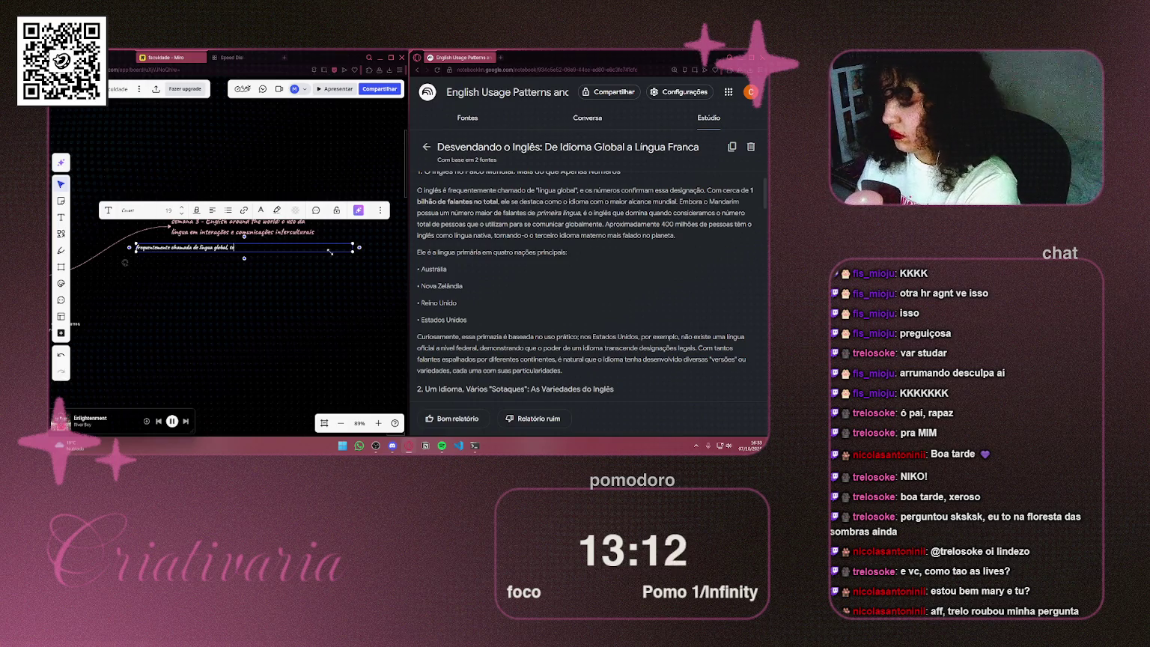
{"action": "type", "text": "ndo a língua"}
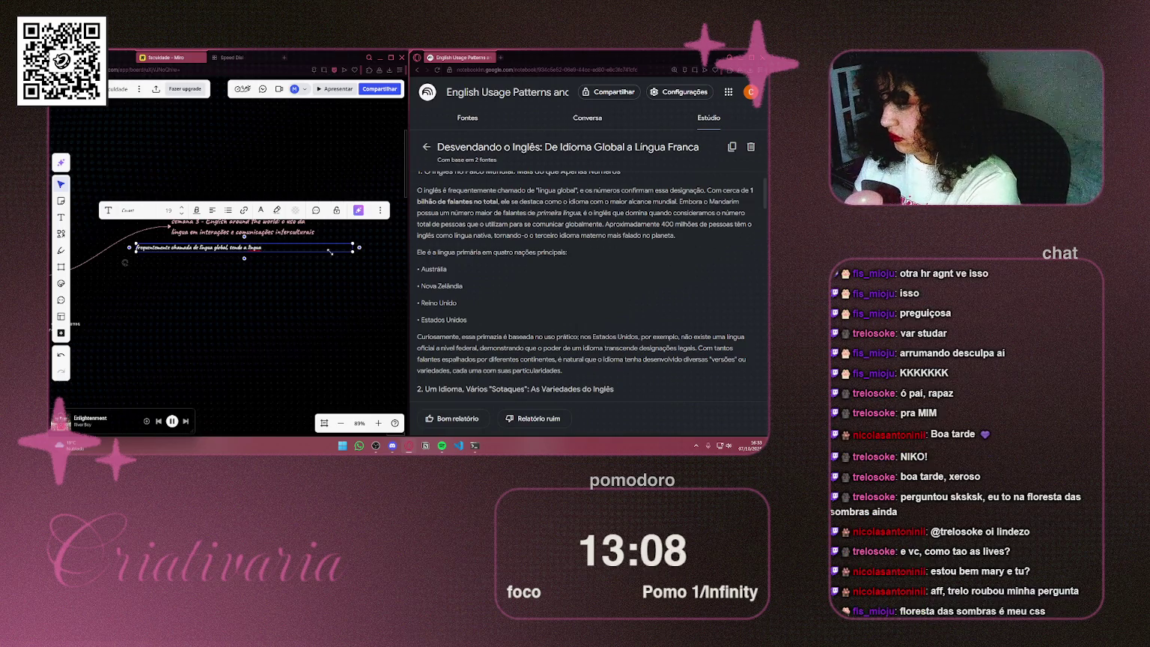
{"action": "key", "text": "BackSpace"}
{"action": "key", "text": "BackSpace"}
{"action": "key", "text": "BackSpace"}
{"action": "type", "text": "íngua pri"}
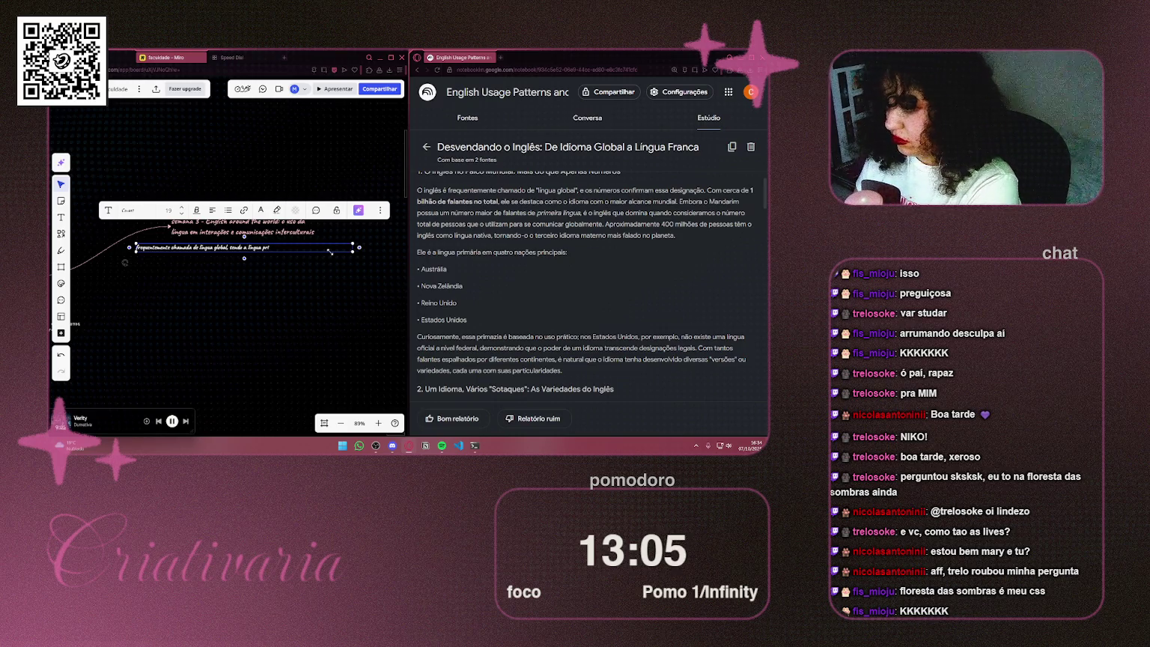
{"action": "type", "text": "n"}
{"action": "type", "text": "ária ou t"}
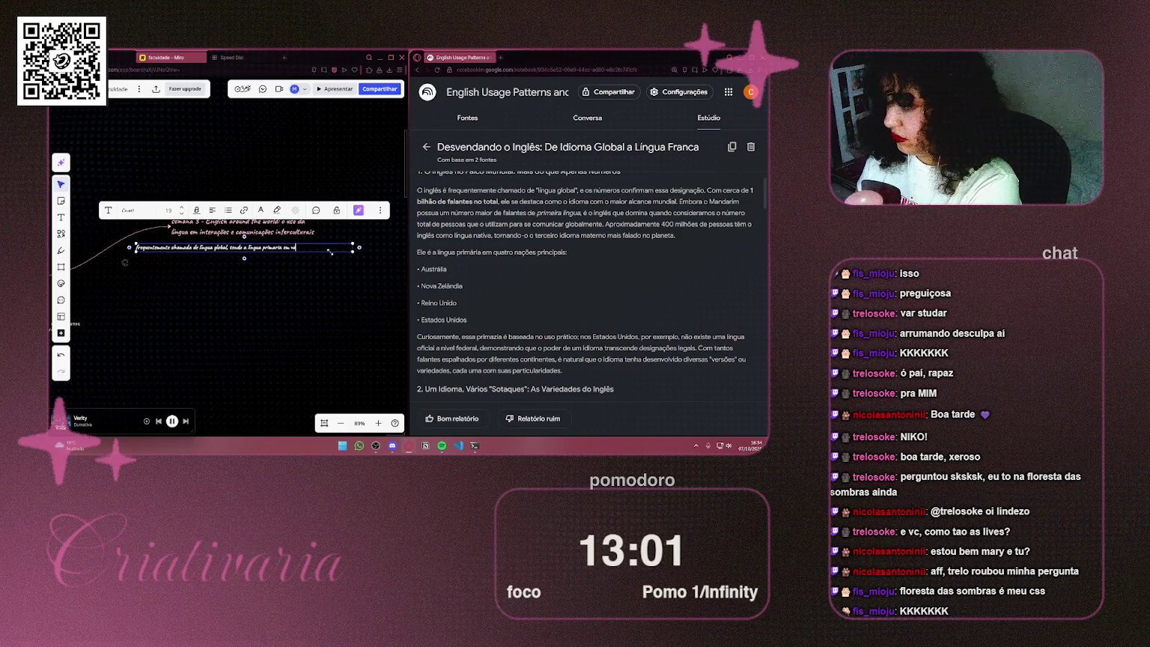
{"action": "type", "text": "rios pa"}
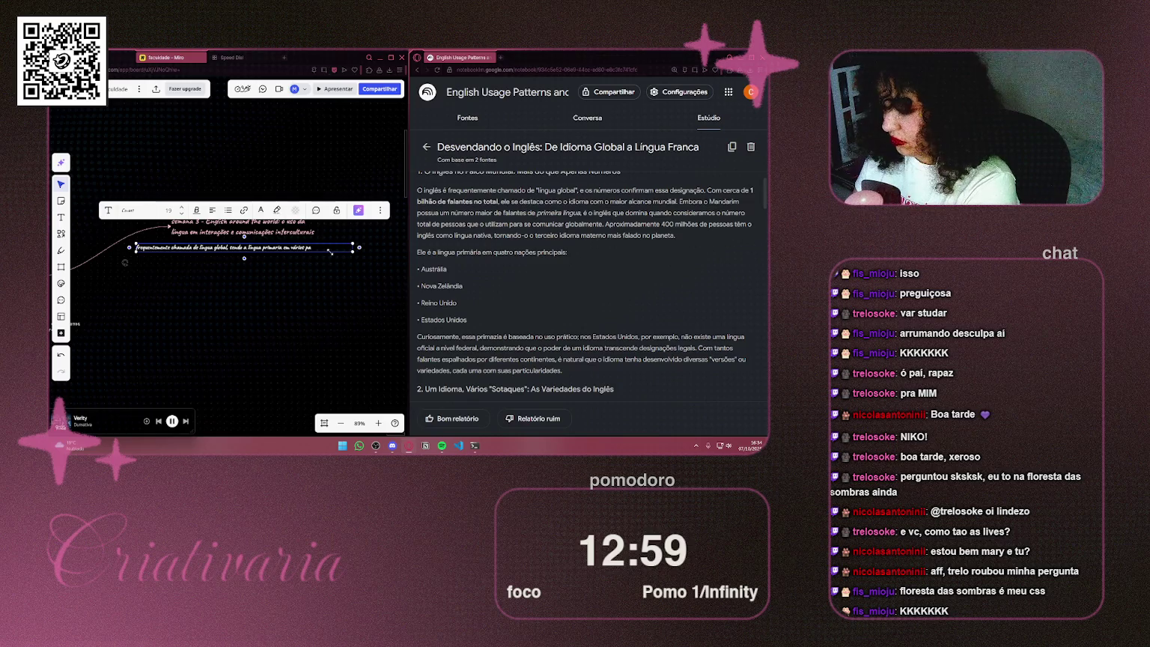
{"action": "type", "text": "íses"}
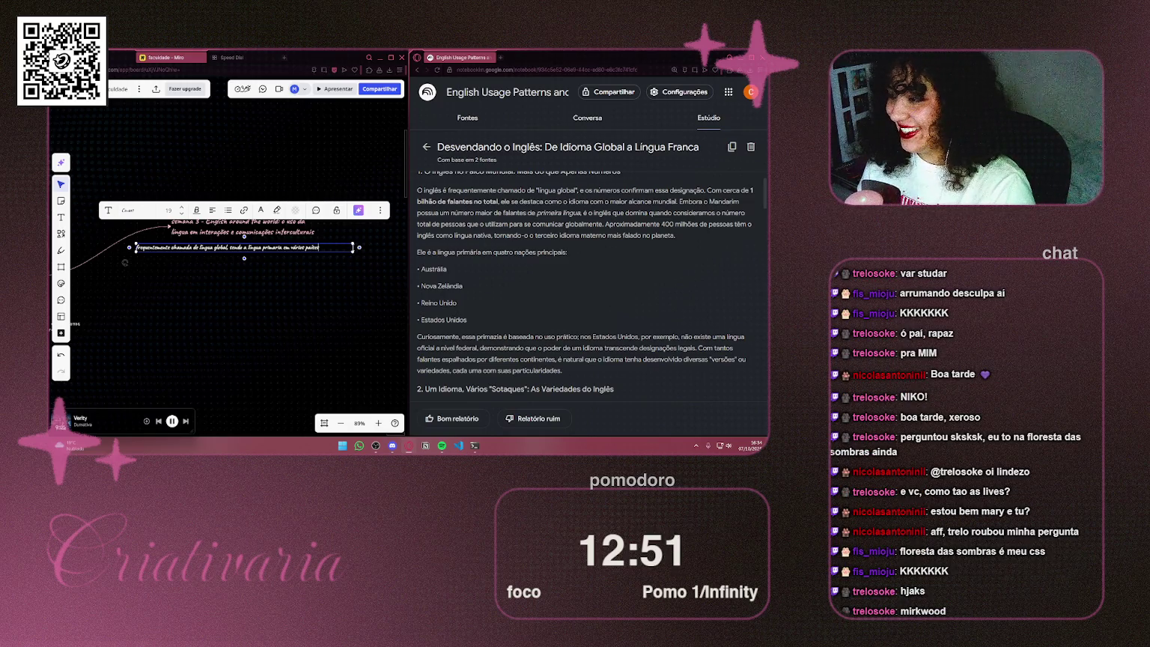
{"action": "mouse_move", "coordinate": [352, 248]}
{"action": "left_mouse_down"}
{"action": "mouse_move", "coordinate": [310, 247]}
{"action": "mouse_move", "coordinate": [324, 247]}
{"action": "left_mouse_up"}
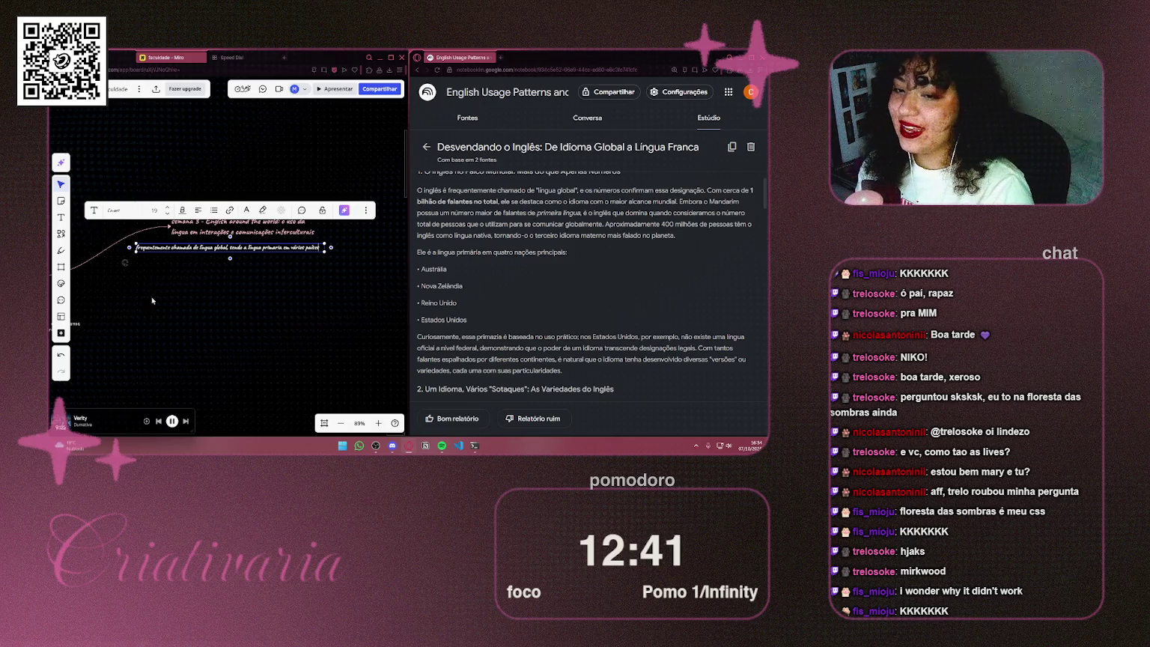
Step: Move the 'língua global' note below the heading and link it there with a curved arrow
{"action": "left_click", "coordinate": [148, 292]}
{"action": "left_click", "coordinate": [304, 251]}
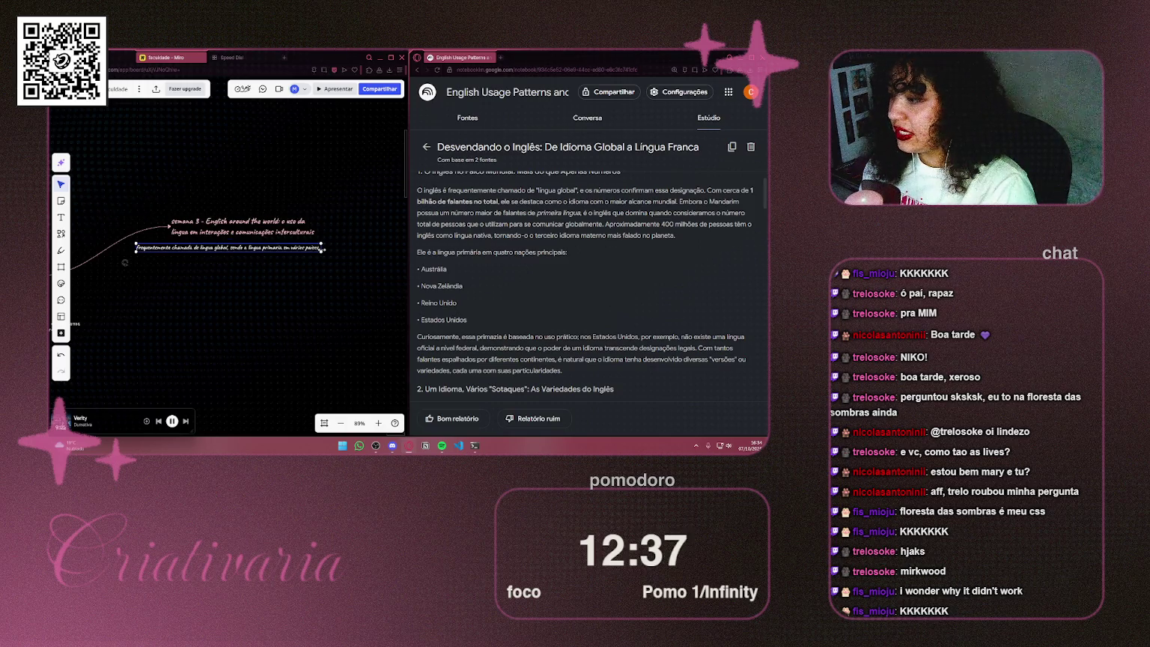
{"action": "left_click_drag", "start_coordinate": [282, 250], "coordinate": [250, 284]}
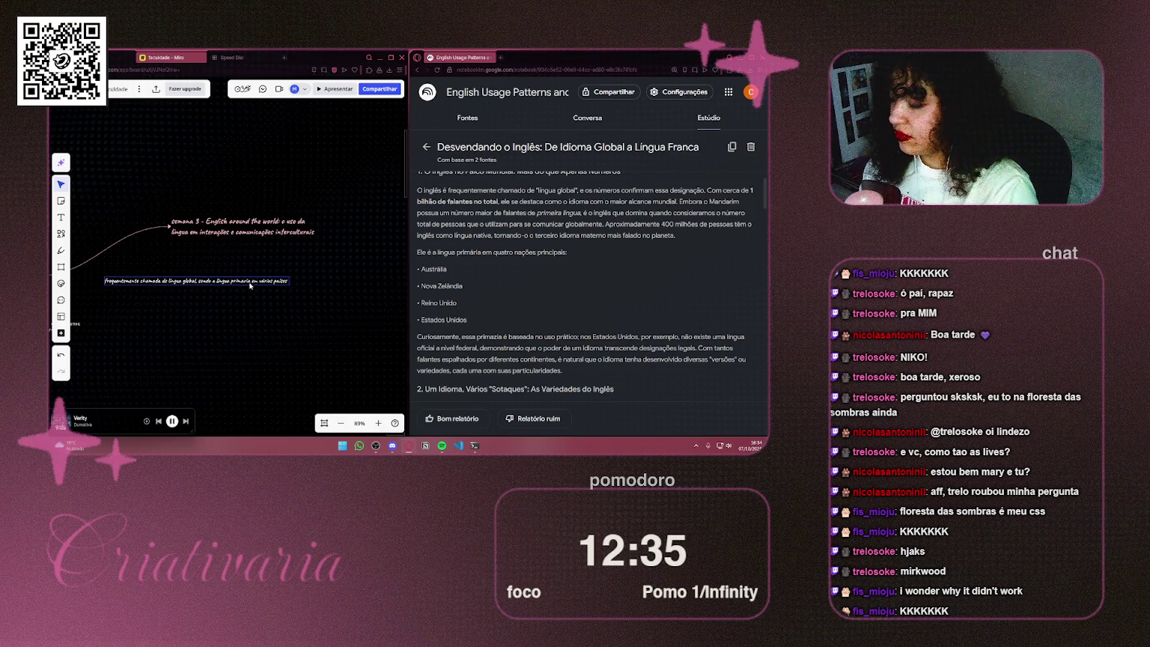
{"action": "left_click", "coordinate": [250, 284]}
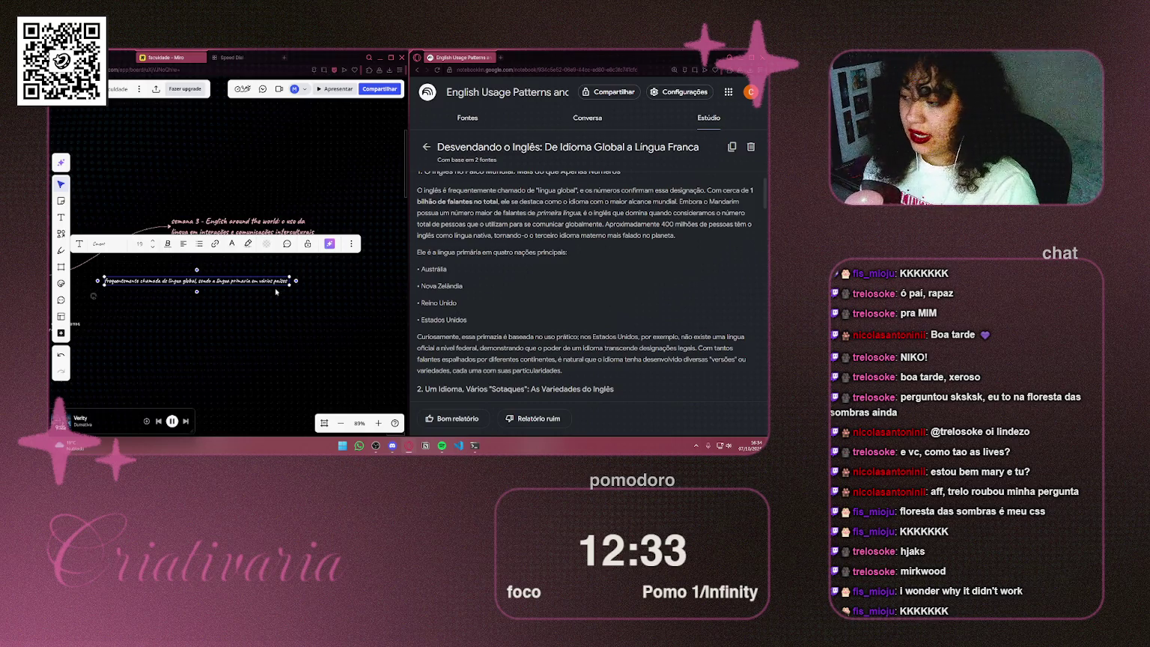
{"action": "left_click_drag", "start_coordinate": [197, 271], "coordinate": [243, 242]}
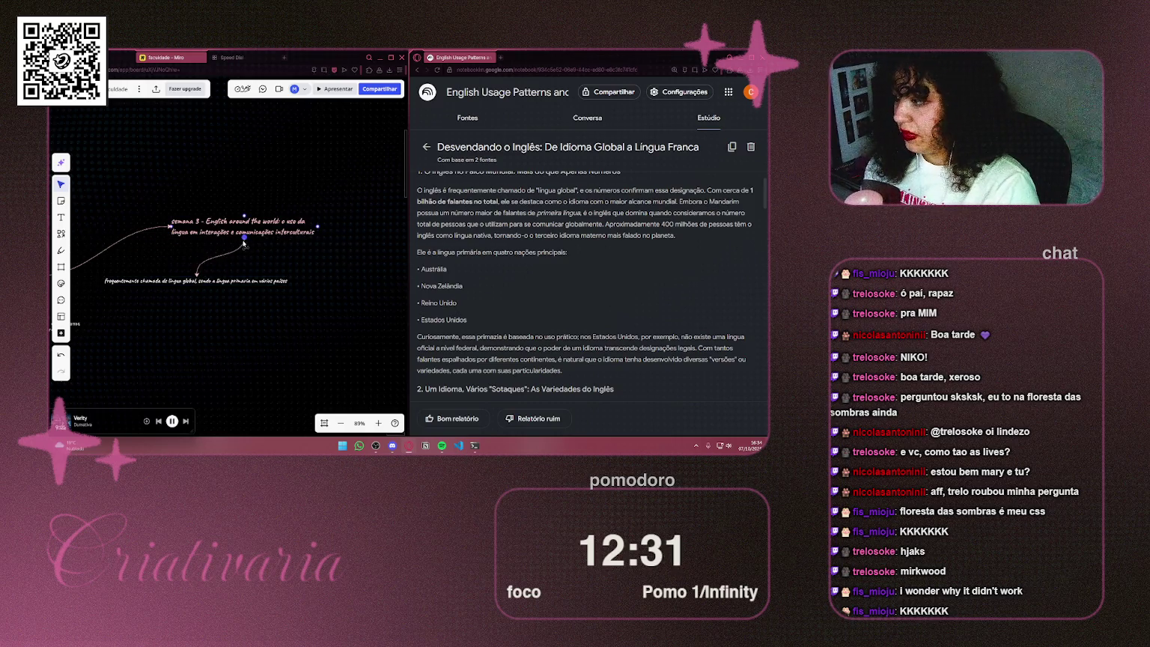
{"action": "left_click_drag", "start_coordinate": [242, 284], "coordinate": [232, 268]}
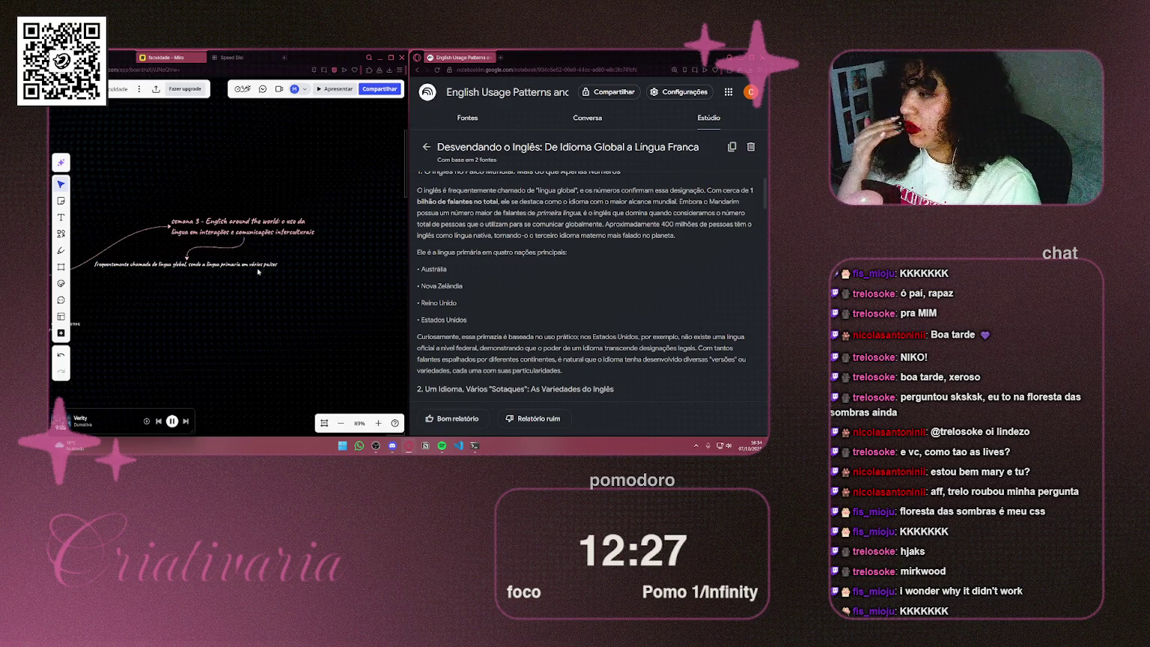
Step: In the Speed Dial tab, open the CSS-Tricks flexbox guide from the clipboard-history link
{"action": "left_click", "coordinate": [241, 57]}
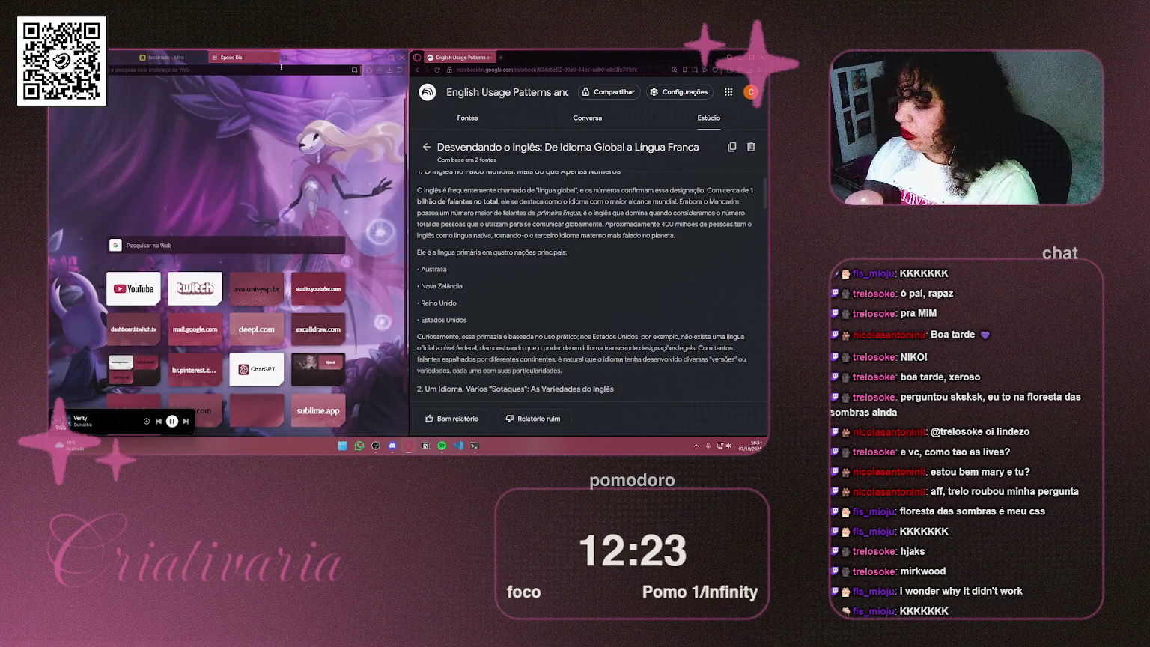
{"action": "scroll", "coordinate": [283, 61], "scroll_direction": "up", "scroll_amount": 3}
{"action": "scroll", "coordinate": [255, 59], "scroll_direction": "down", "scroll_amount": 3}
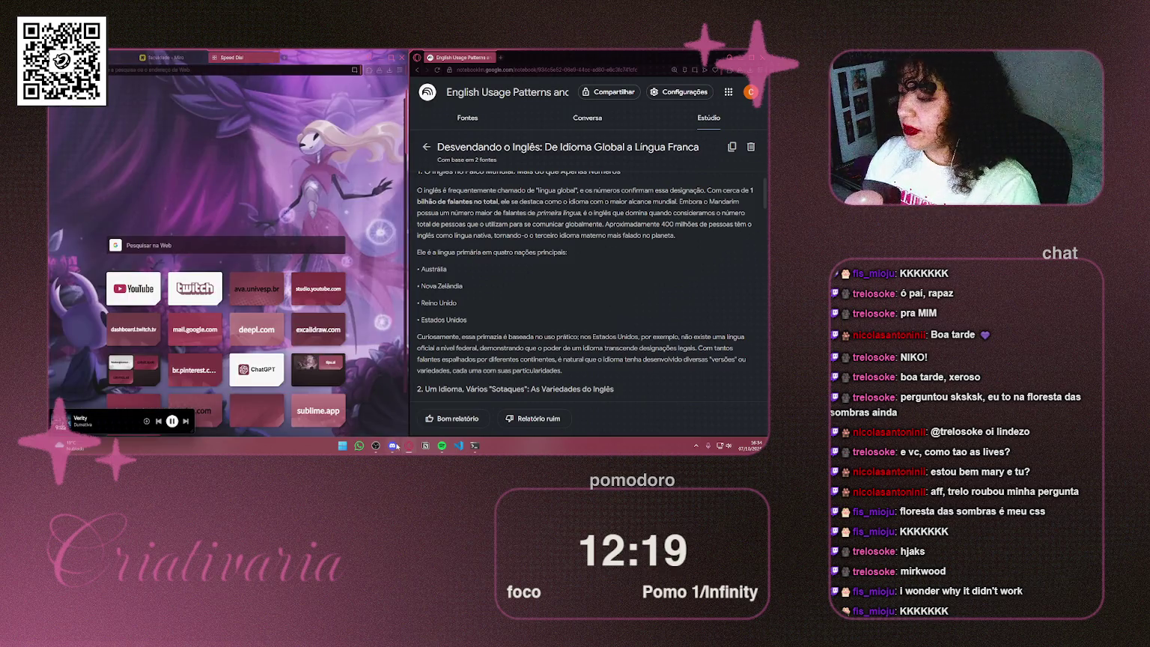
{"action": "mouse_move", "coordinate": [395, 447]}
{"action": "left_click", "coordinate": [197, 69]}
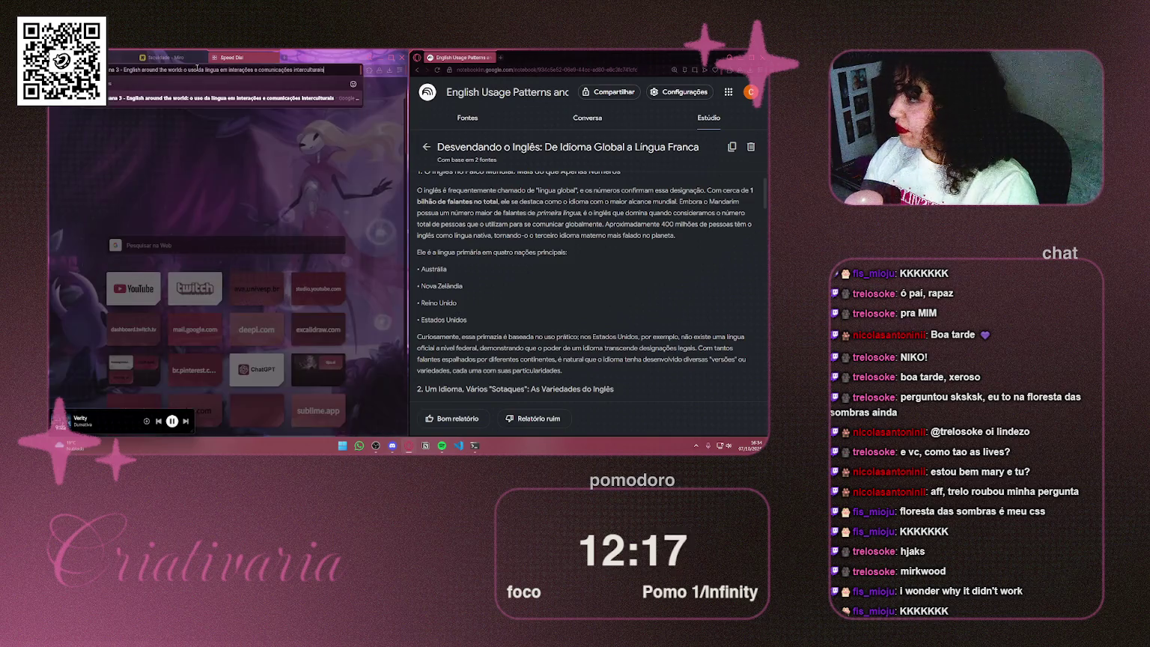
{"action": "key", "text": "Escape"}
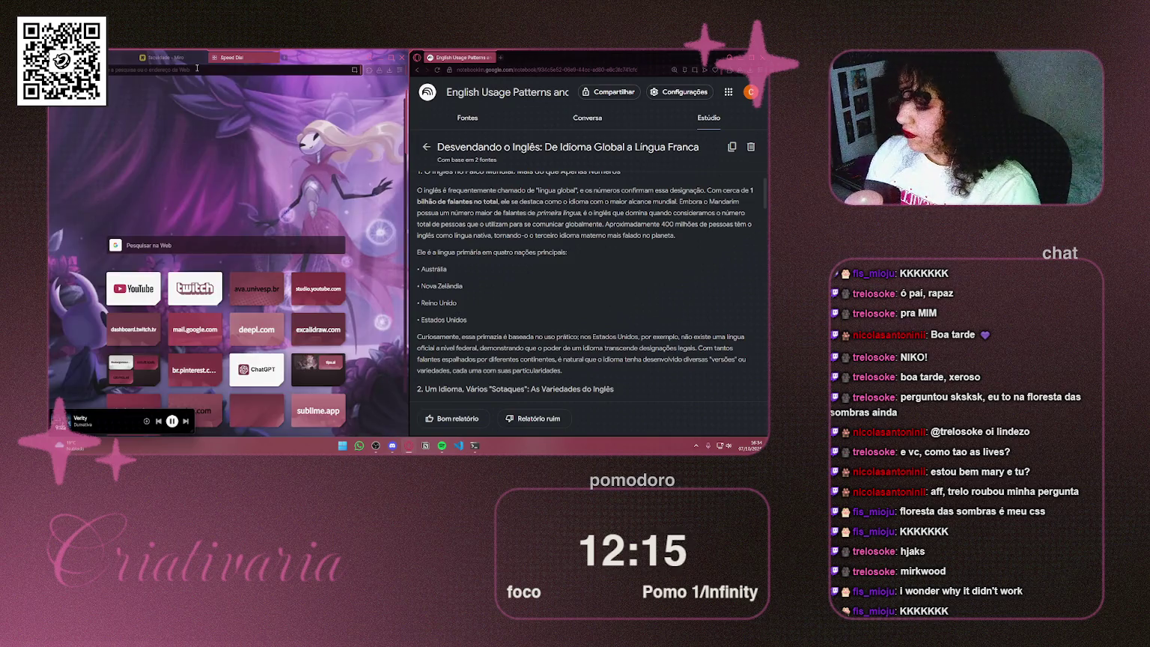
{"action": "key", "text": "super+v"}
{"action": "left_click", "coordinate": [173, 169]}
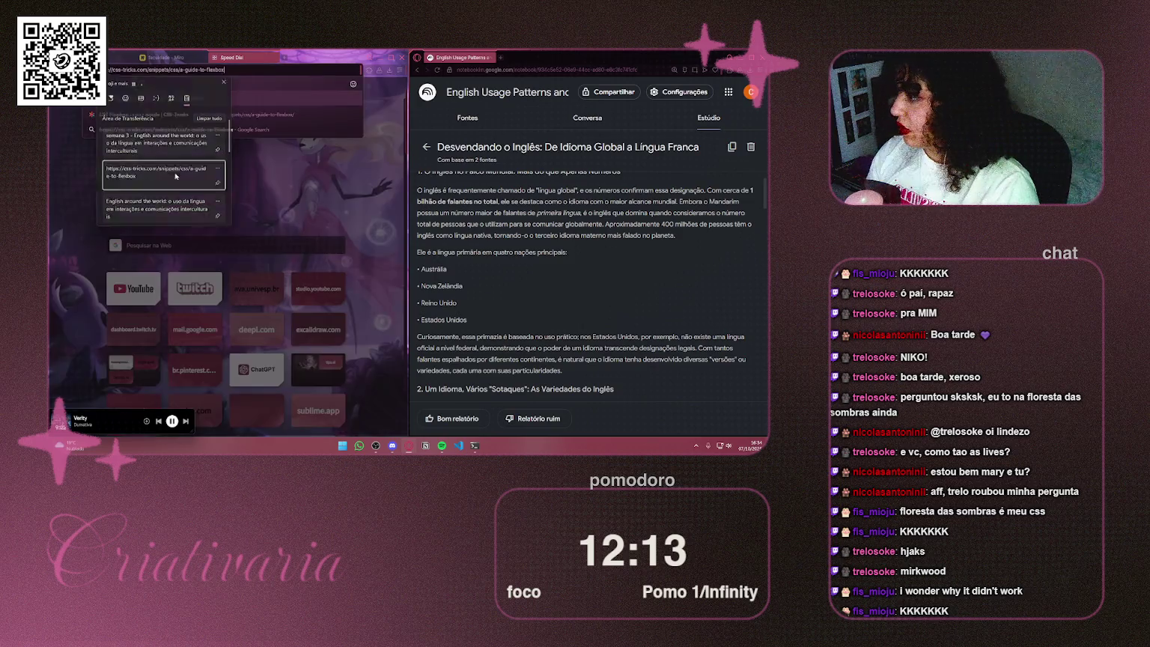
{"action": "key", "text": "Return"}
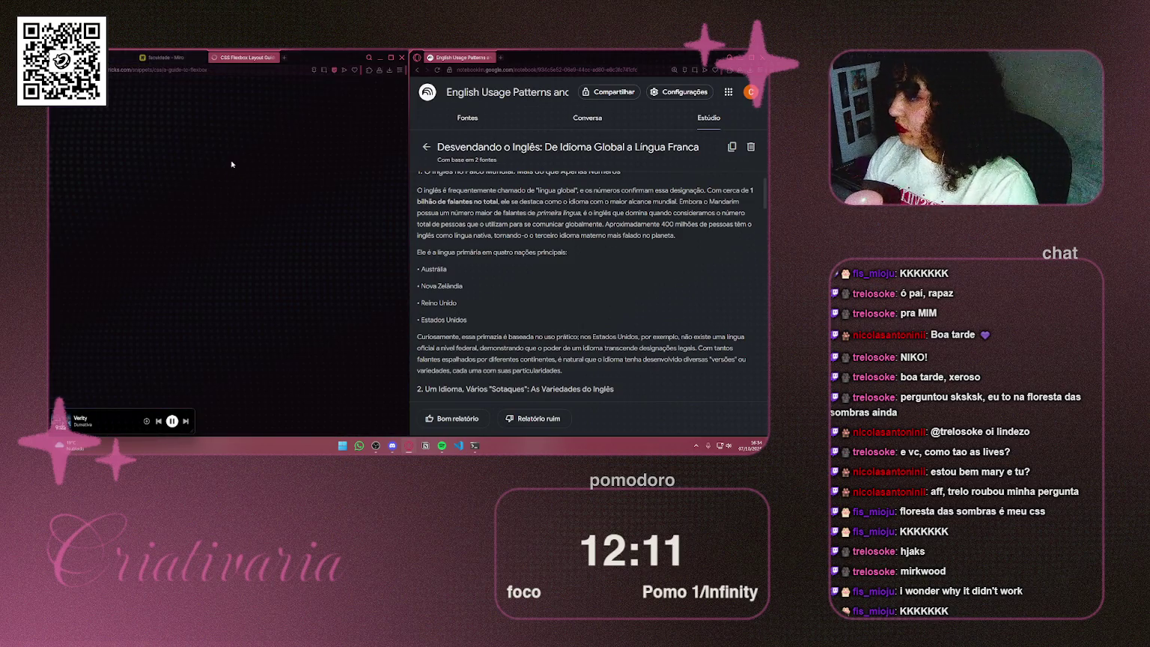
Step: Skim down through the guide's flex properties, then return to the Miro board
{"action": "scroll", "coordinate": [251, 257], "scroll_direction": "down", "scroll_amount": 5}
{"action": "scroll", "coordinate": [251, 257], "scroll_direction": "down", "scroll_amount": 5}
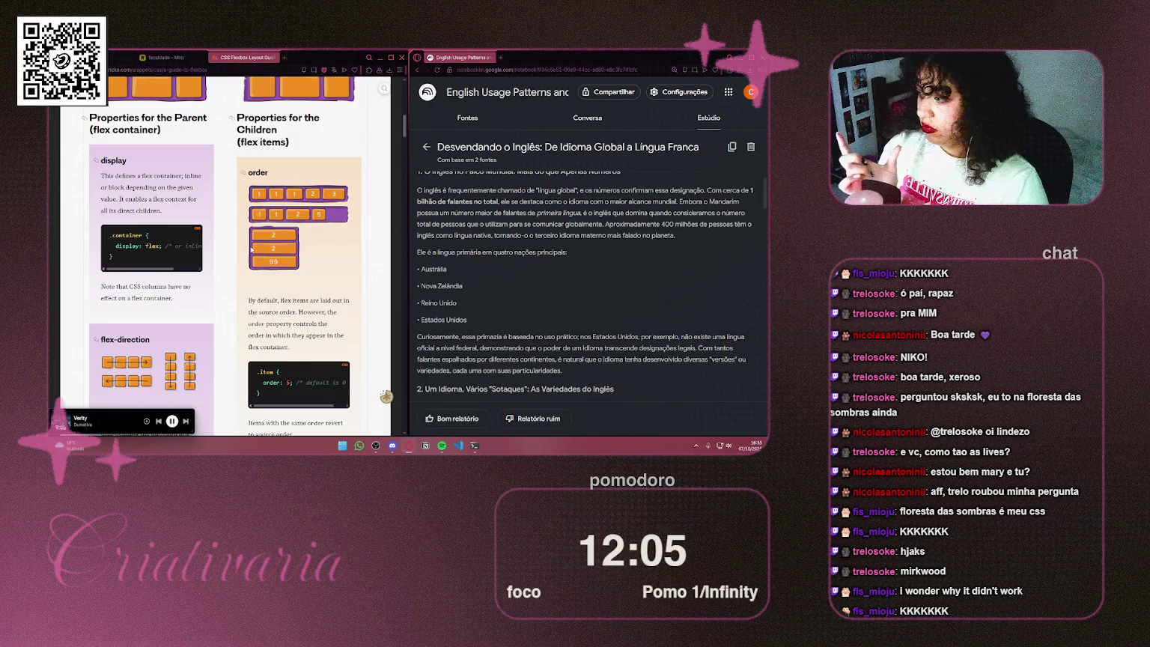
{"action": "scroll", "coordinate": [254, 241], "scroll_direction": "down", "scroll_amount": 2}
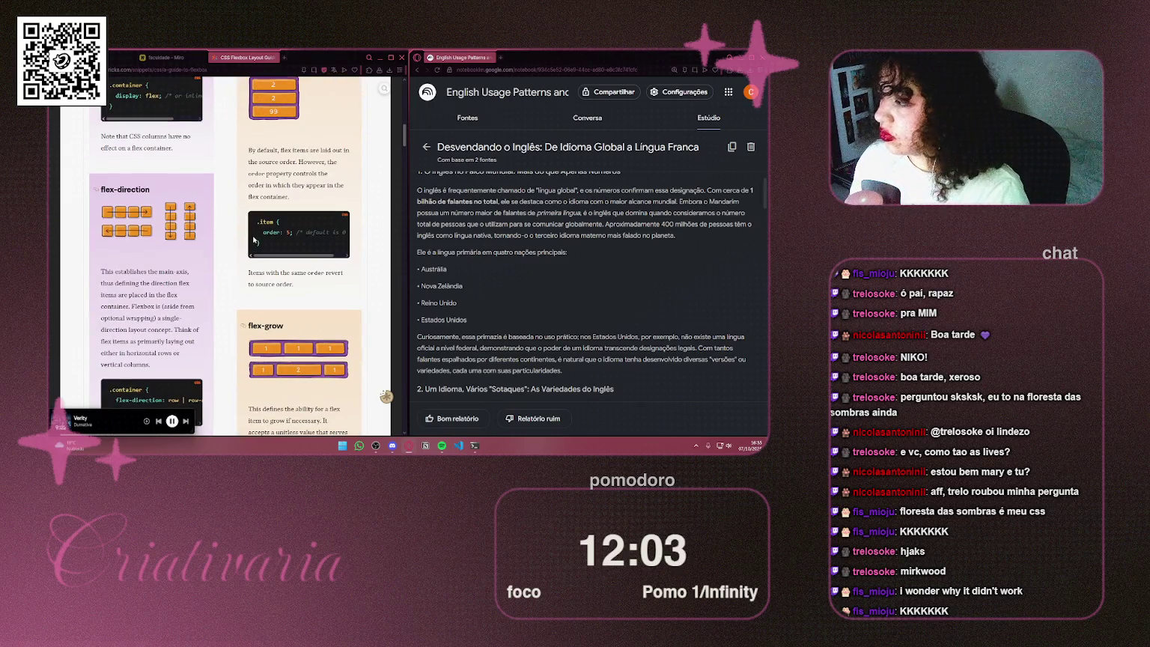
{"action": "scroll", "coordinate": [253, 241], "scroll_direction": "down", "scroll_amount": 2}
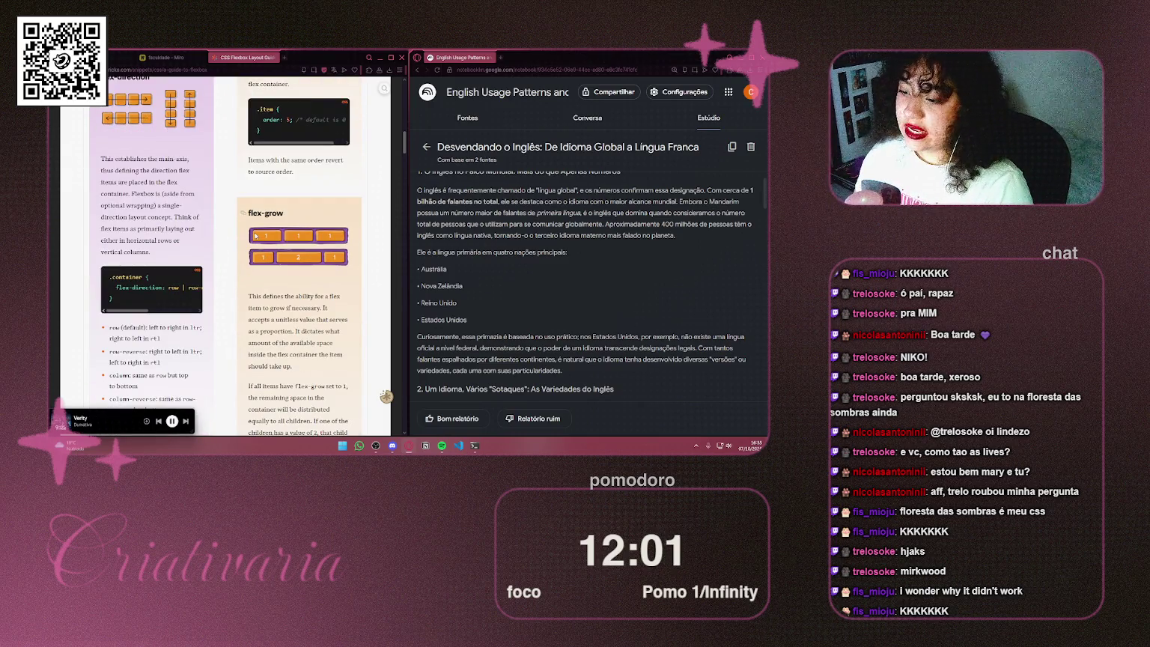
{"action": "scroll", "coordinate": [254, 235], "scroll_direction": "down", "scroll_amount": 2}
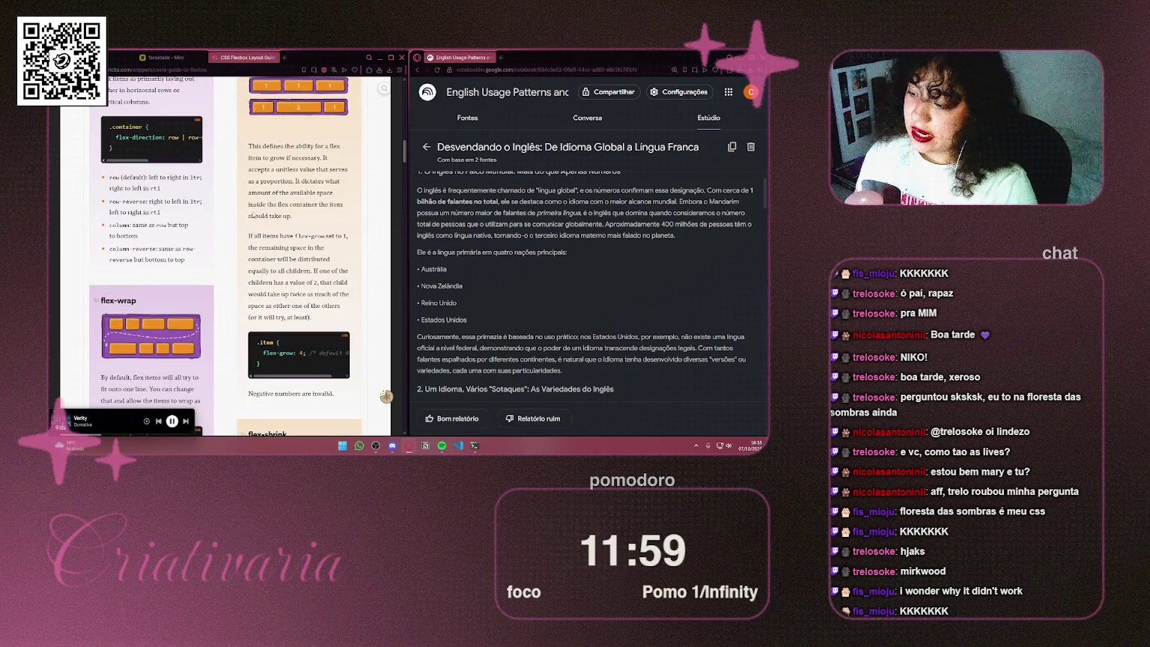
{"action": "scroll", "coordinate": [264, 238], "scroll_direction": "down", "scroll_amount": 1}
{"action": "scroll", "coordinate": [263, 238], "scroll_direction": "down", "scroll_amount": 2}
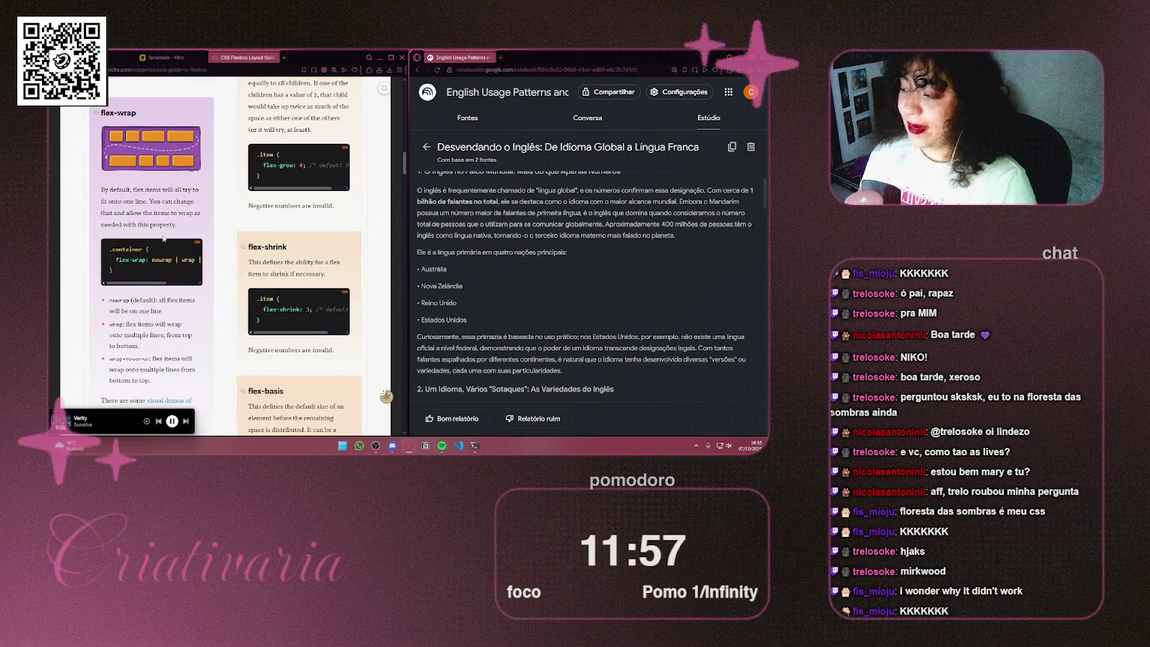
{"action": "left_click", "coordinate": [161, 57]}
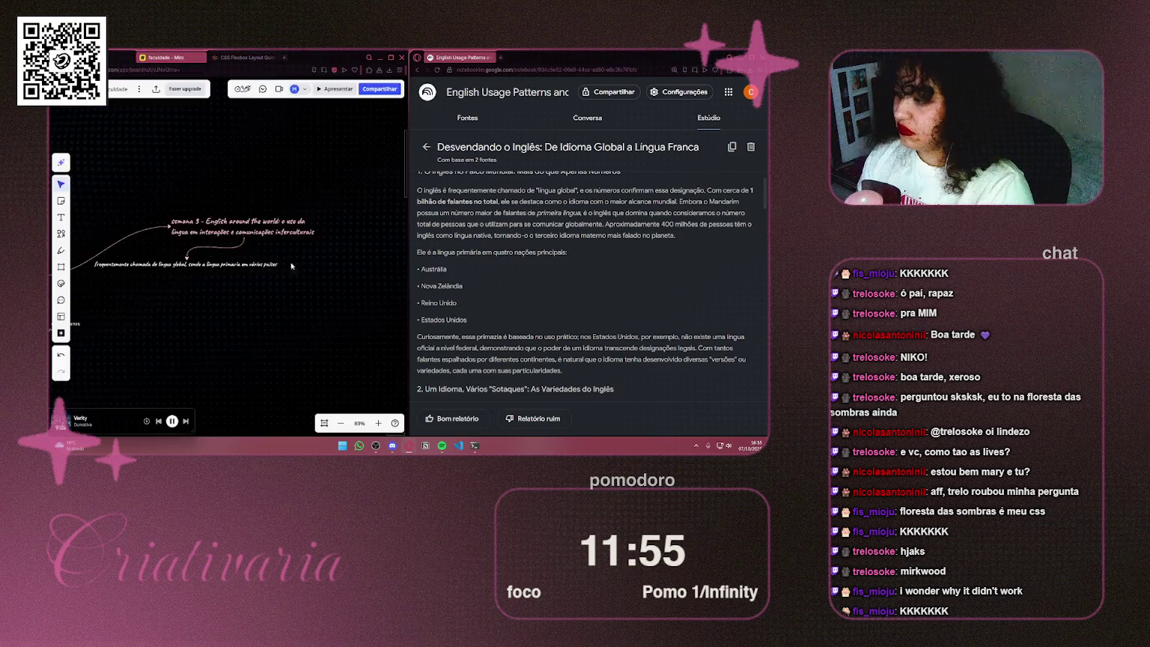
{"action": "left_click", "coordinate": [272, 262]}
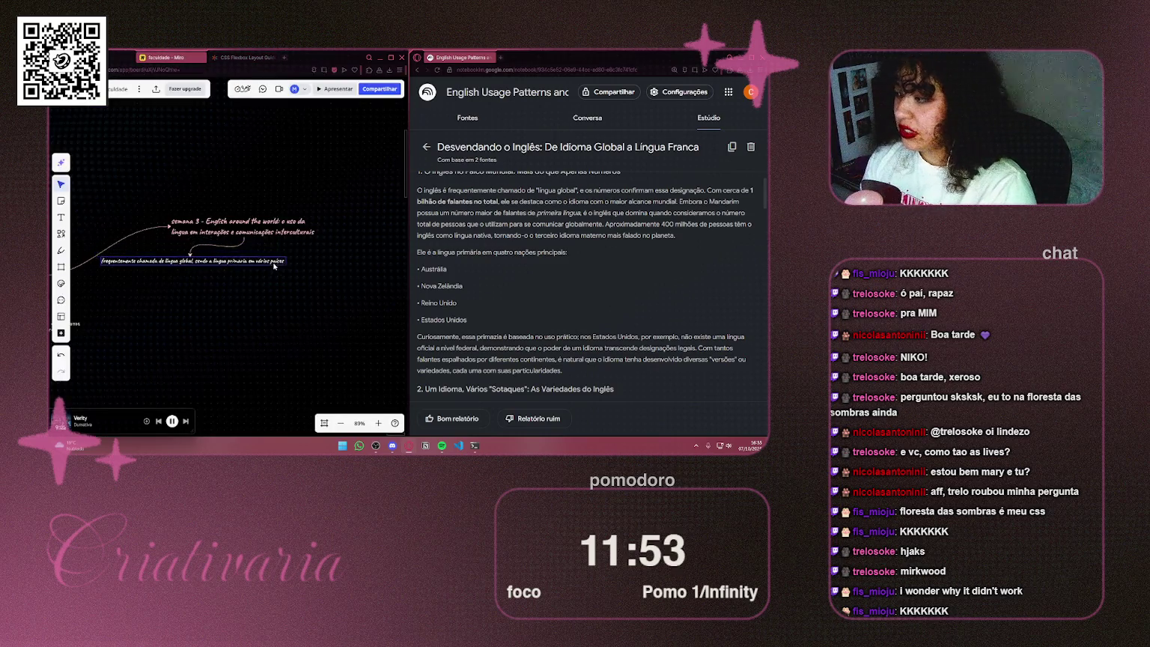
{"action": "left_click", "coordinate": [277, 264]}
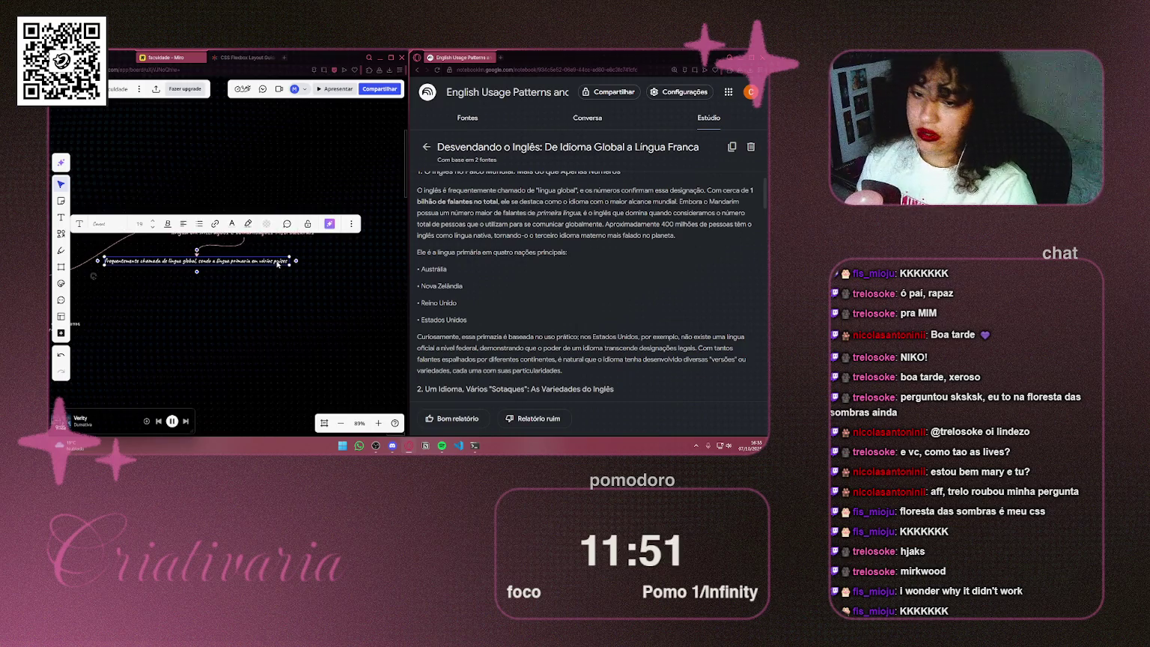
{"action": "left_click", "coordinate": [306, 298]}
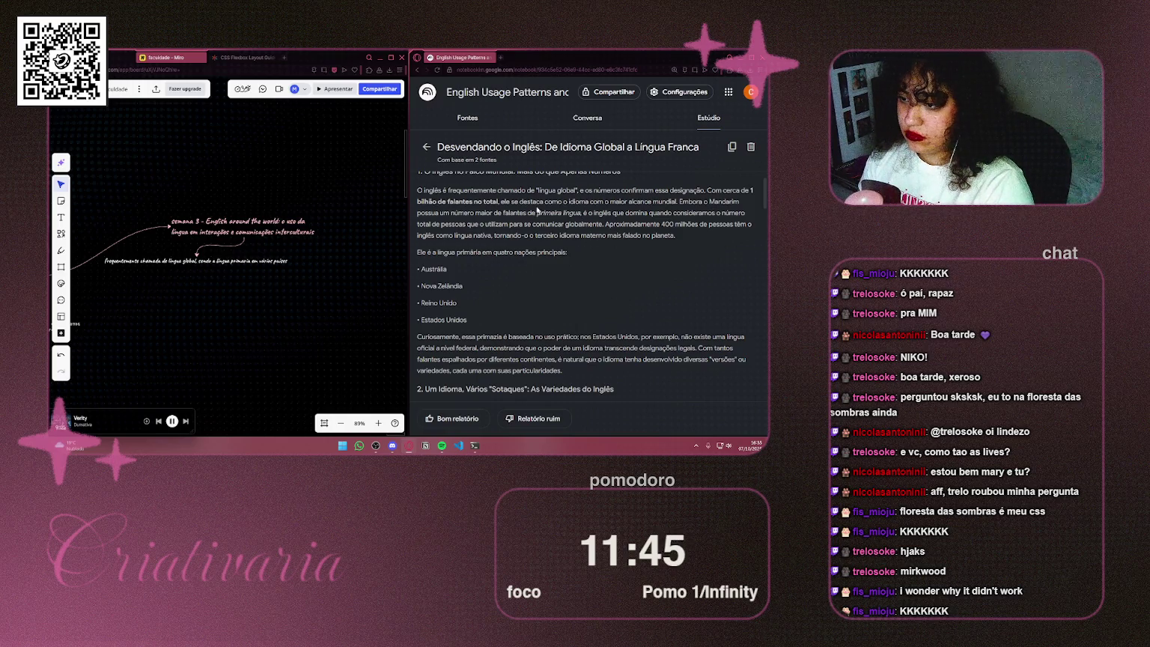
Step: Scroll NotebookLM's report to section 2 on varieties of English; raise the 'língua global' note under the heading
{"action": "scroll", "coordinate": [529, 232], "scroll_direction": "down", "scroll_amount": 1}
{"action": "scroll", "coordinate": [533, 242], "scroll_direction": "down", "scroll_amount": 1}
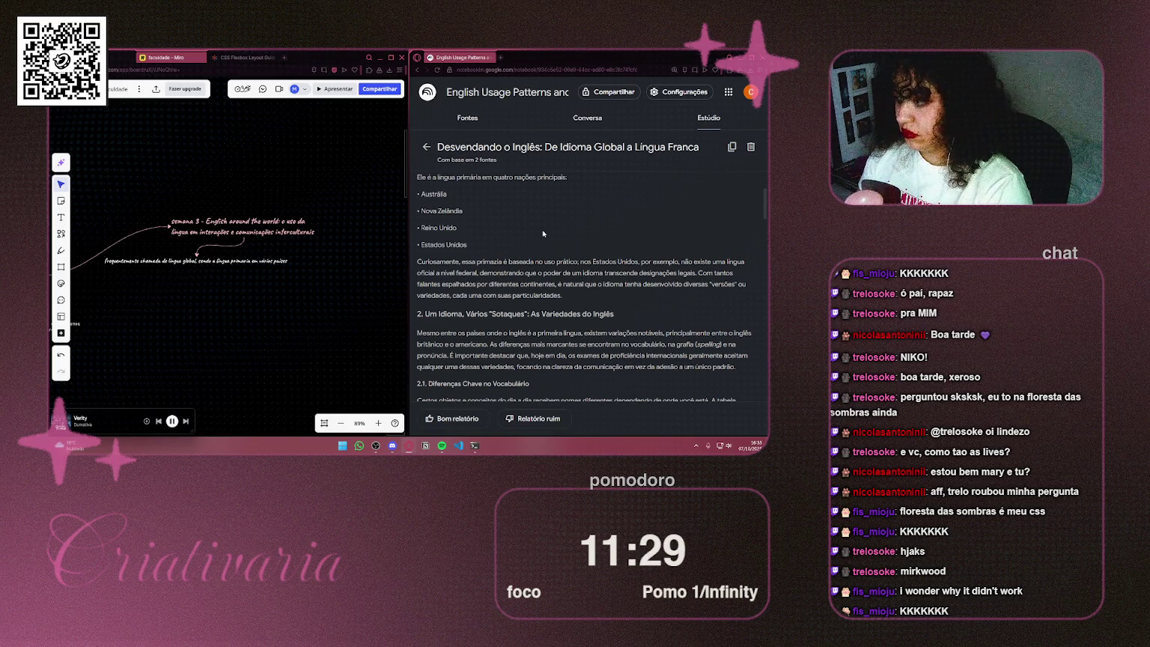
{"action": "left_click", "coordinate": [223, 247]}
{"action": "left_click_drag", "start_coordinate": [240, 262], "coordinate": [285, 250]}
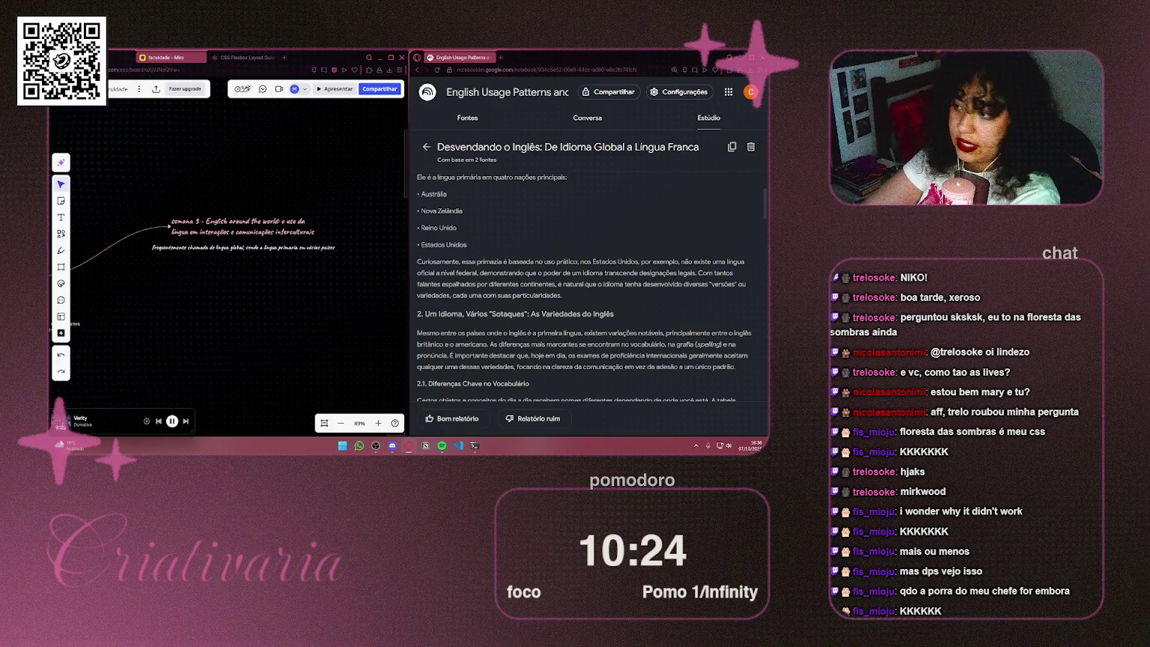
{"action": "left_click", "coordinate": [266, 249]}
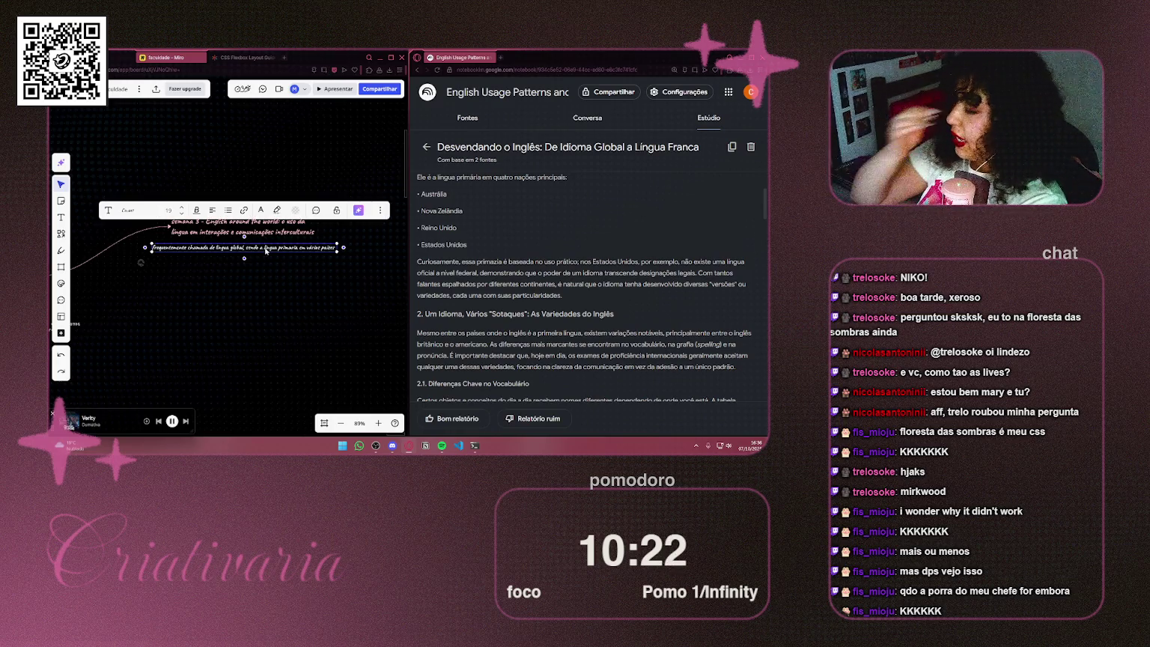